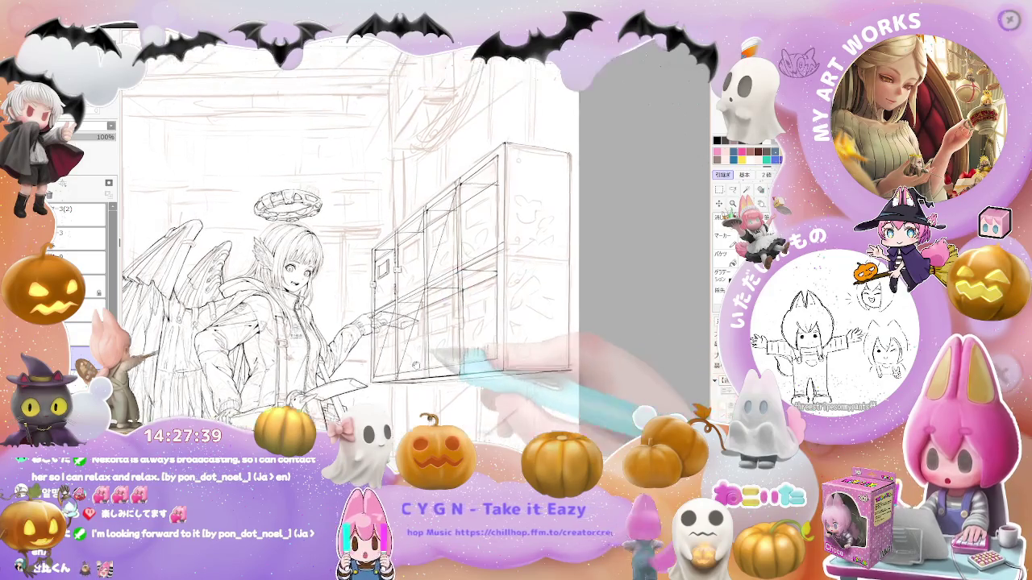
Trace the locker door outlines with small handle and latch details over the sketch
scroll(419, 266, "up", 3)
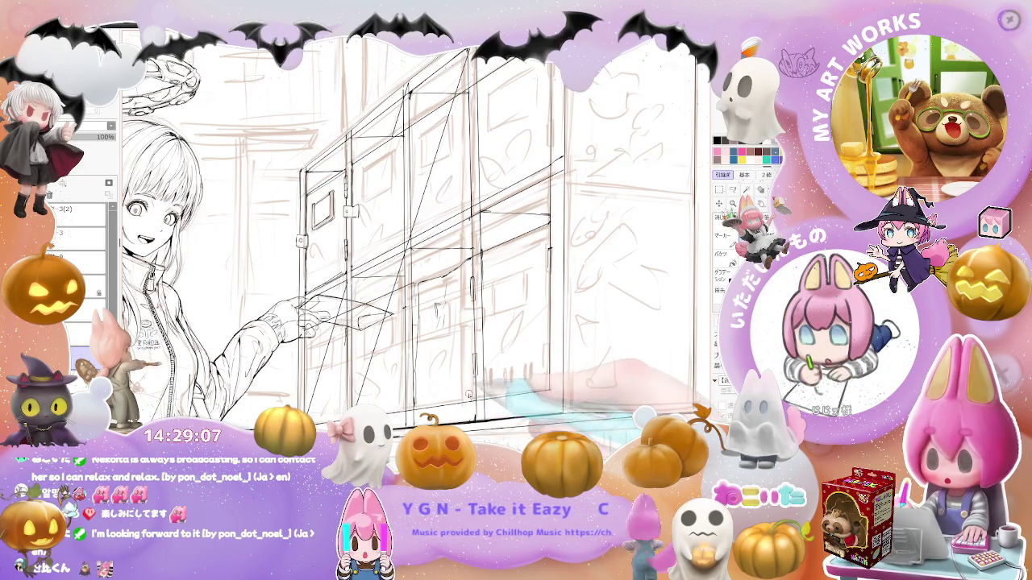
scroll(625, 357, "down", 2)
scroll(459, 363, "up", 2)
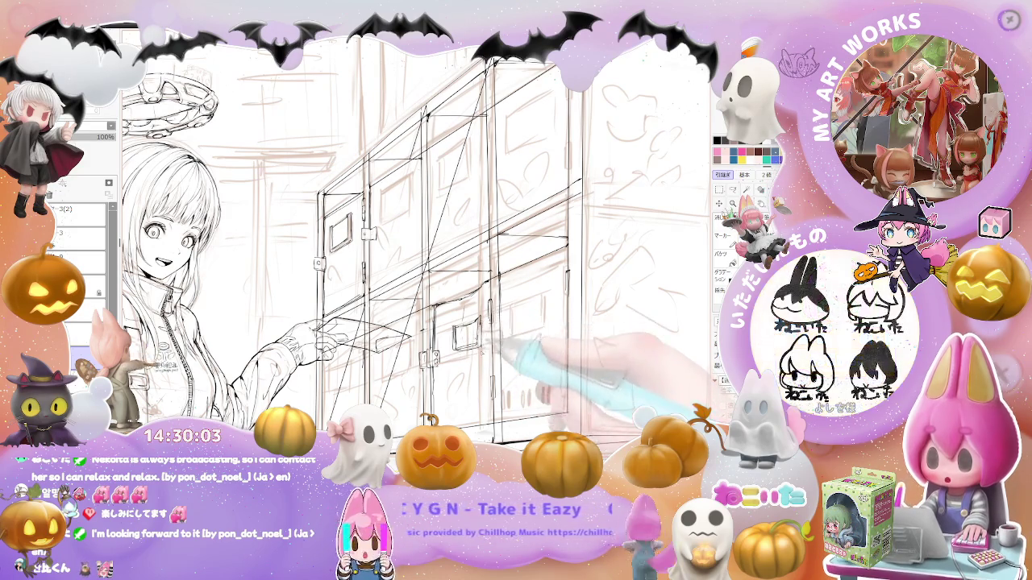
Ink the upper locker frames, door panels and handles, checking the full composition
key("minus")
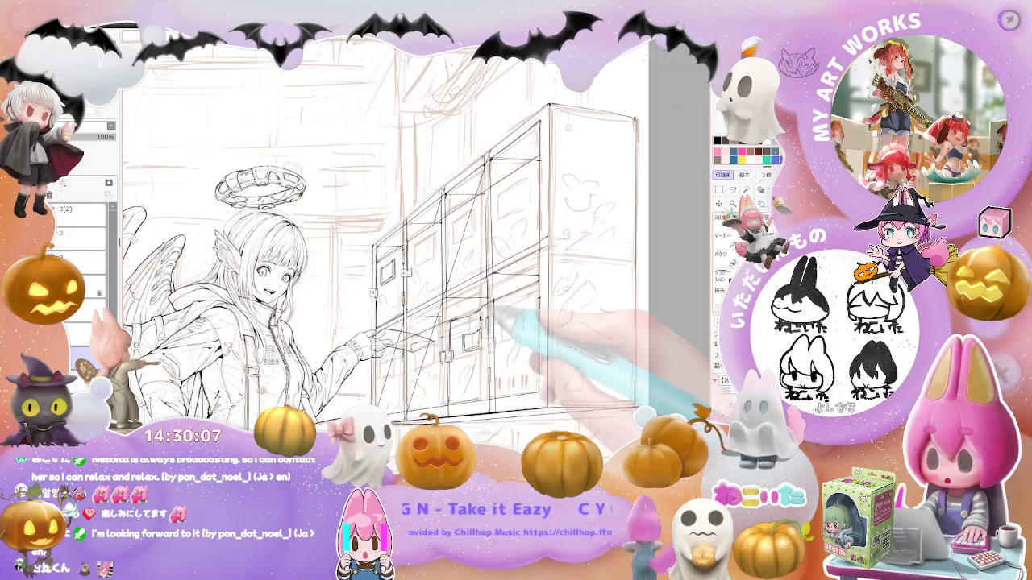
key("minus")
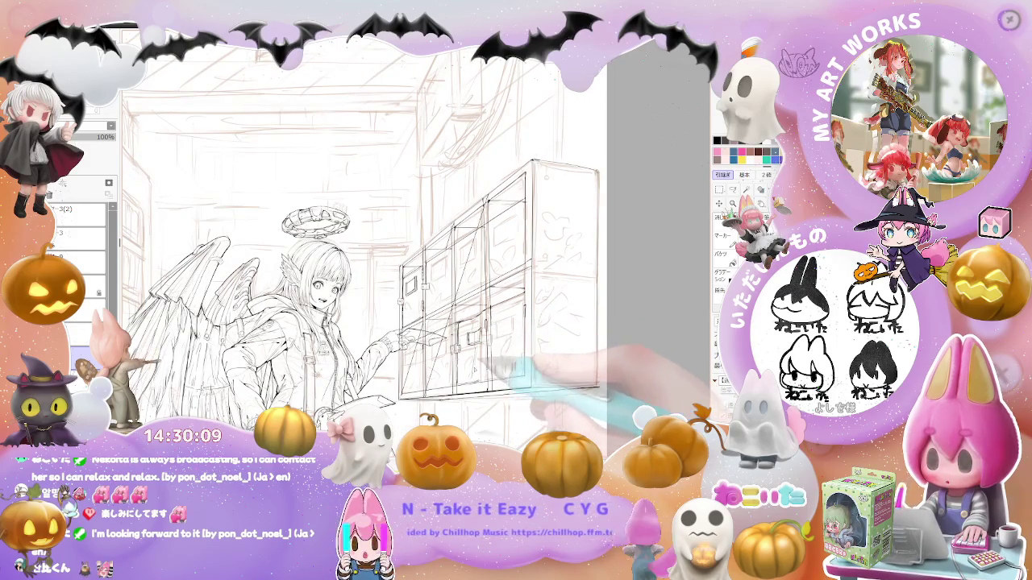
key("minus")
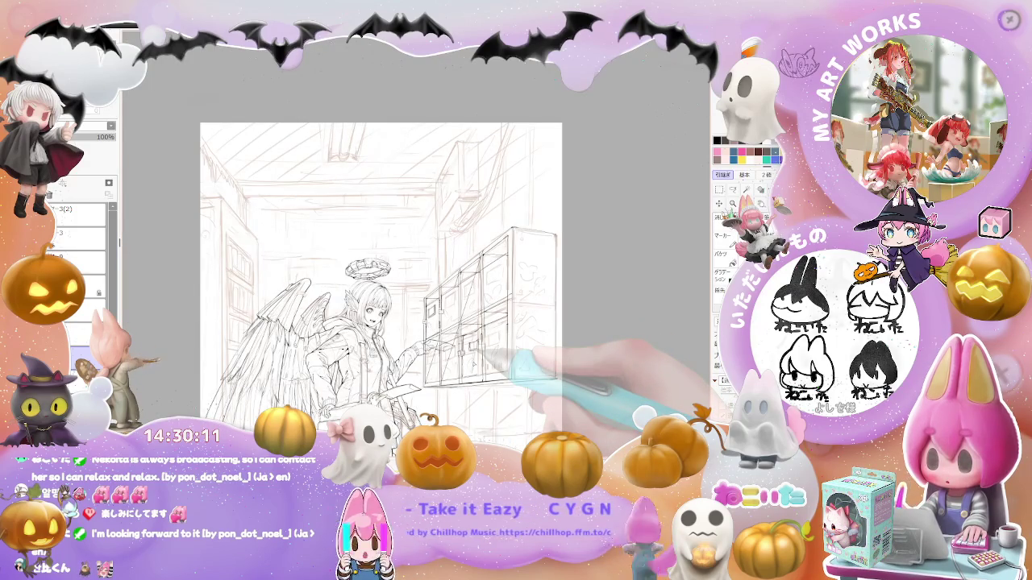
key("plus")
key("plus")
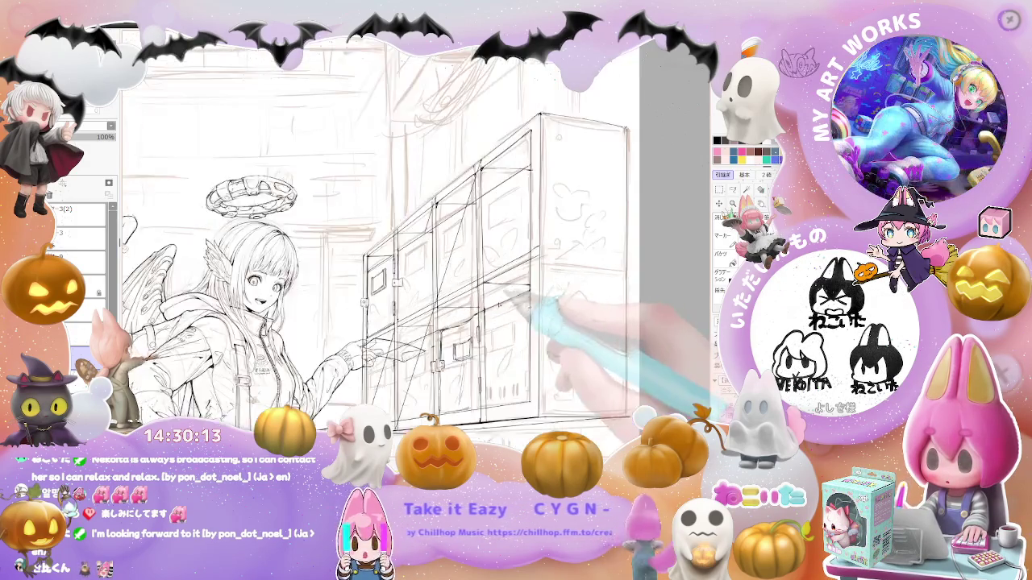
key("plus")
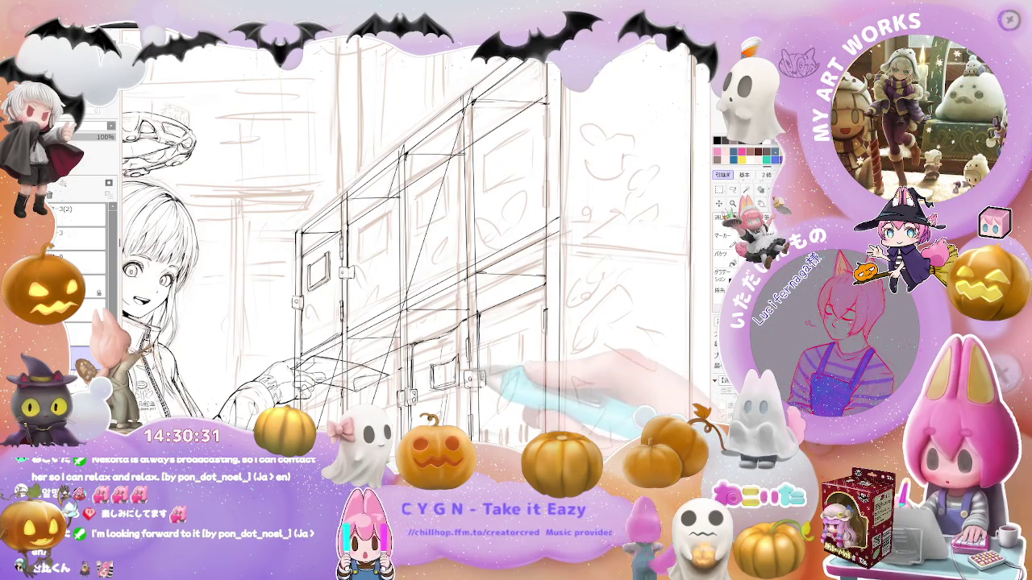
key("ctrl+z")
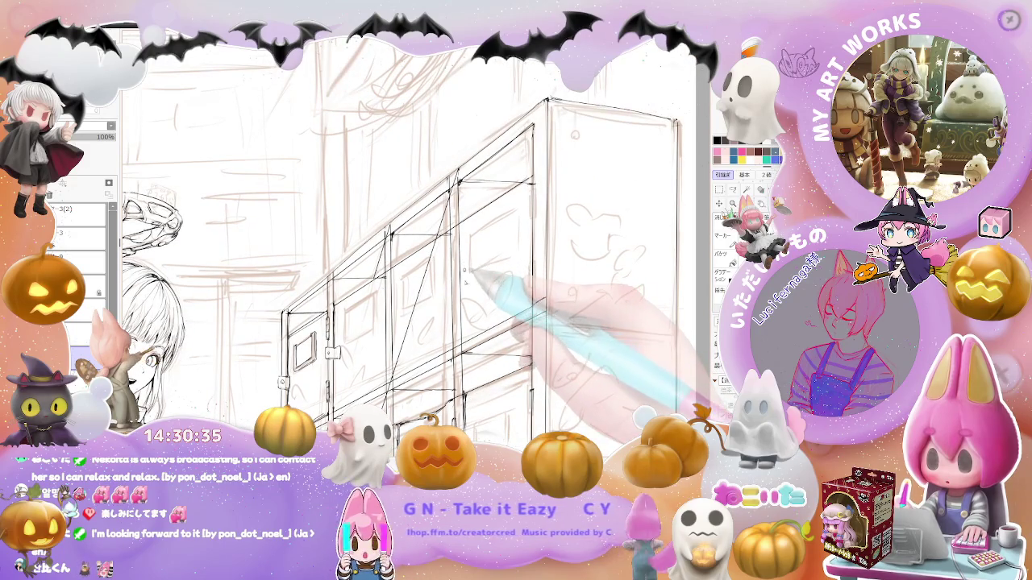
key("ctrl+minus")
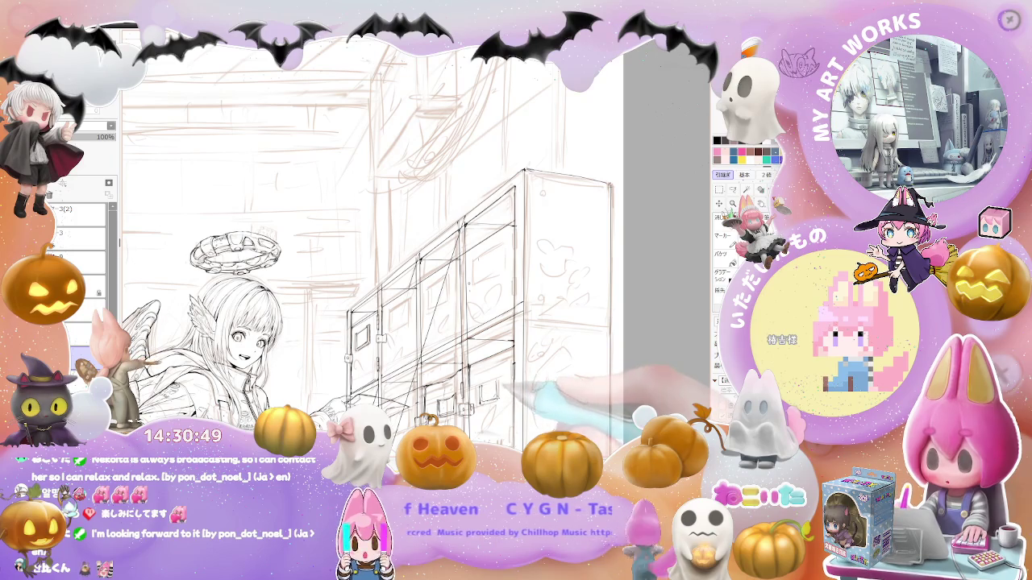
key("ctrl+minus")
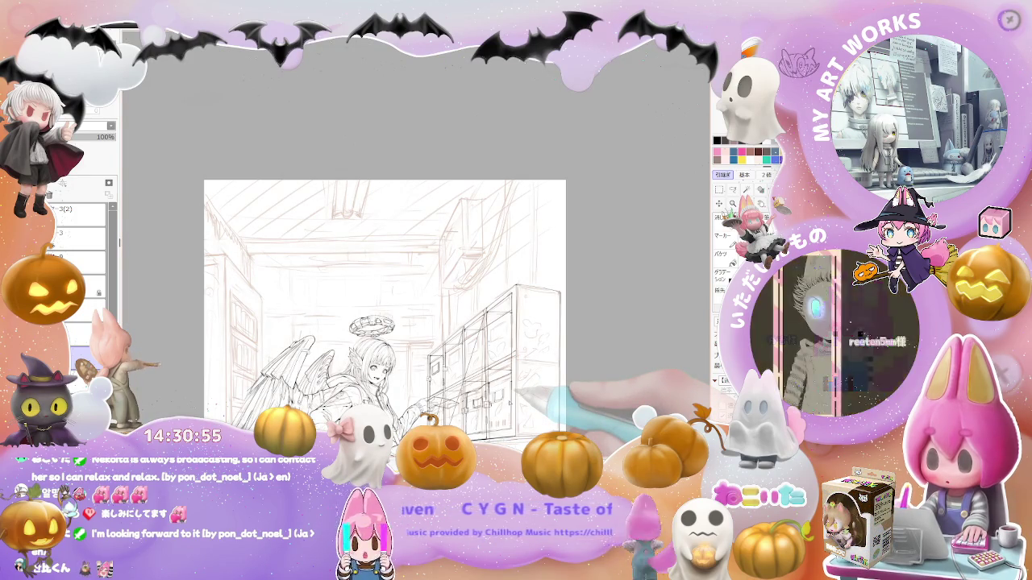
key("ctrl+minus")
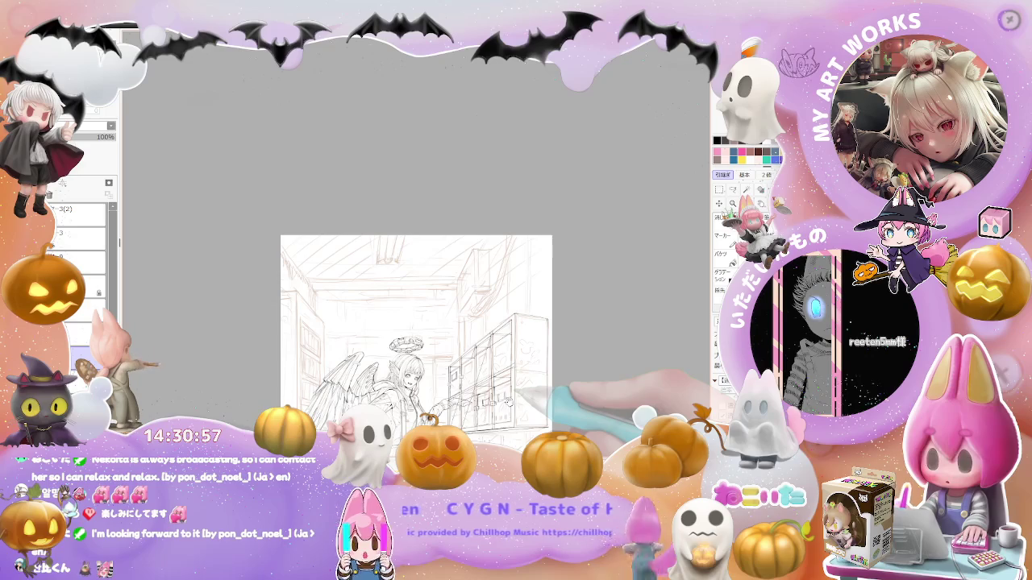
Zoom in on the lower locker door by the girl's hand and ink its vent slots
scroll(479, 407, "up", 1)
scroll(480, 407, "up", 2)
scroll(479, 407, "up", 2)
scroll(480, 407, "up", 2)
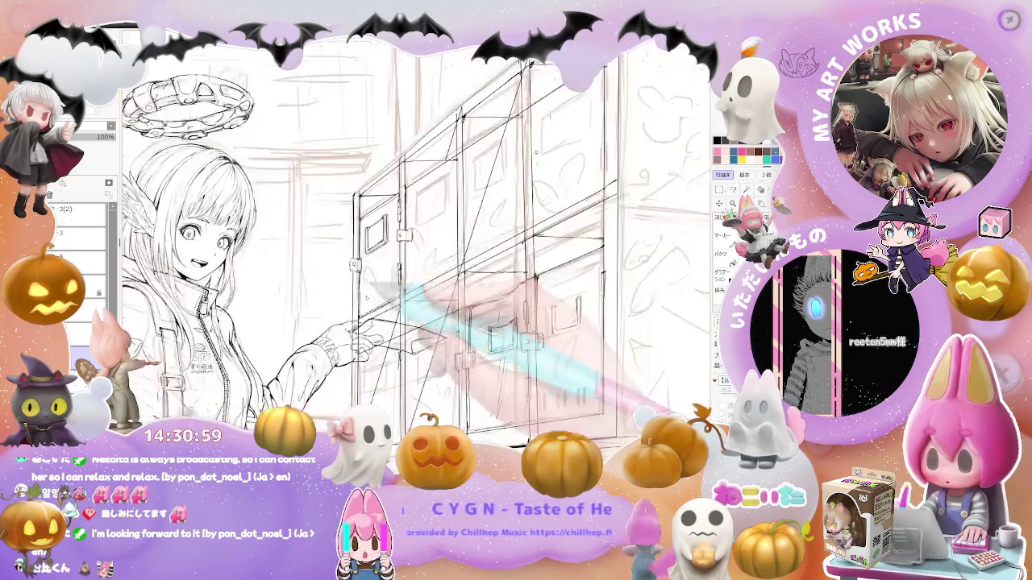
scroll(403, 355, "up", 1)
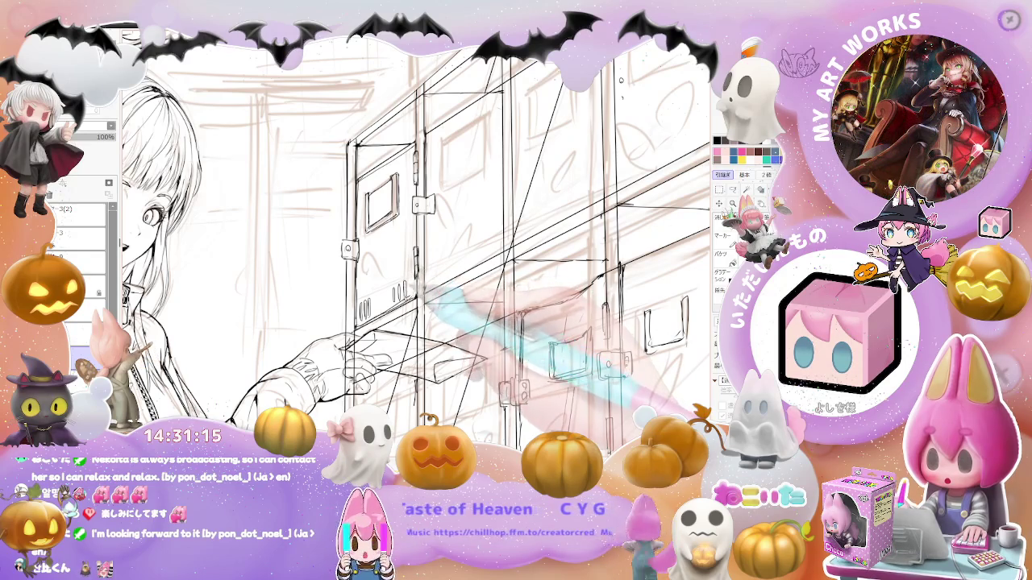
key("ctrl+minus")
key("ctrl+minus")
key("ctrl+minus")
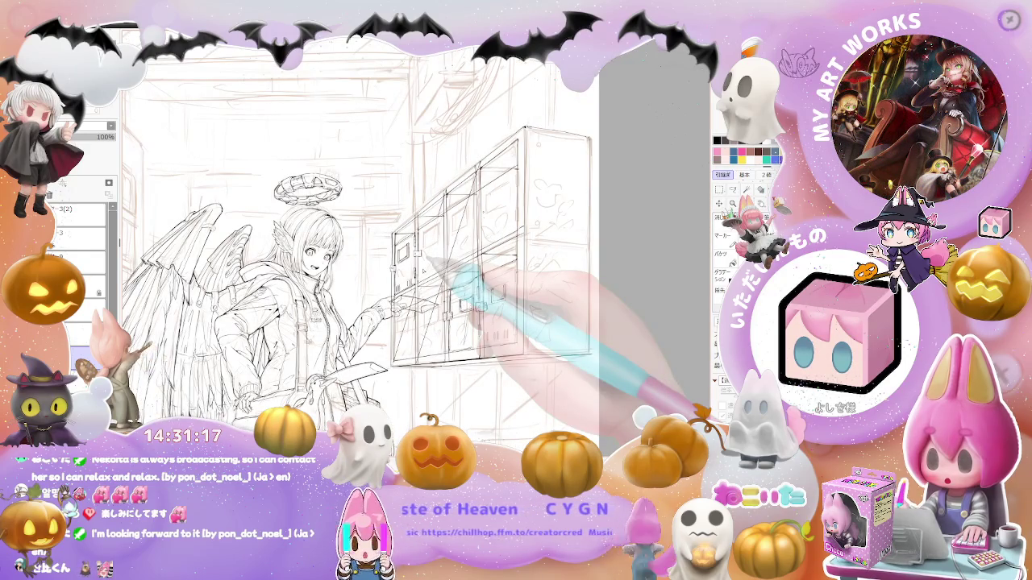
key("ctrl+plus")
key("ctrl+plus")
key("ctrl+plus")
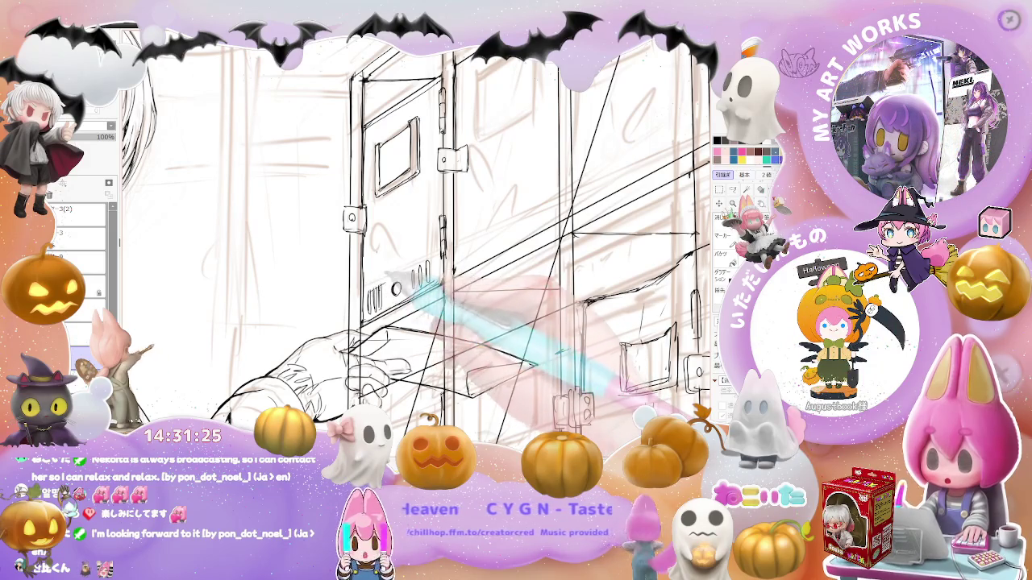
Ink the door's small window and hinge tabs on a tilted view, then level it
scroll(484, 239, "down", 2)
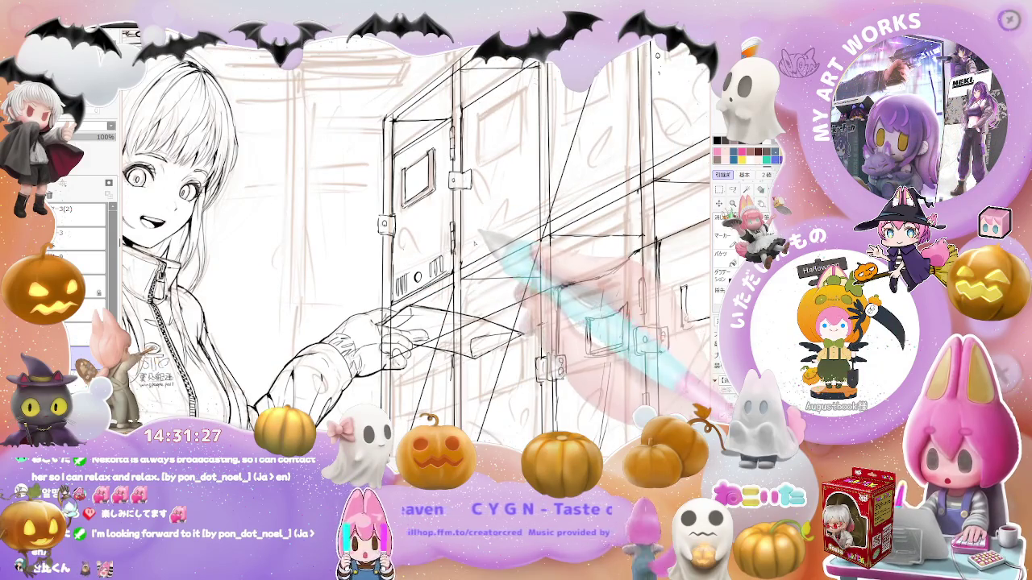
scroll(479, 234, "down", 1)
scroll(508, 226, "down", 1)
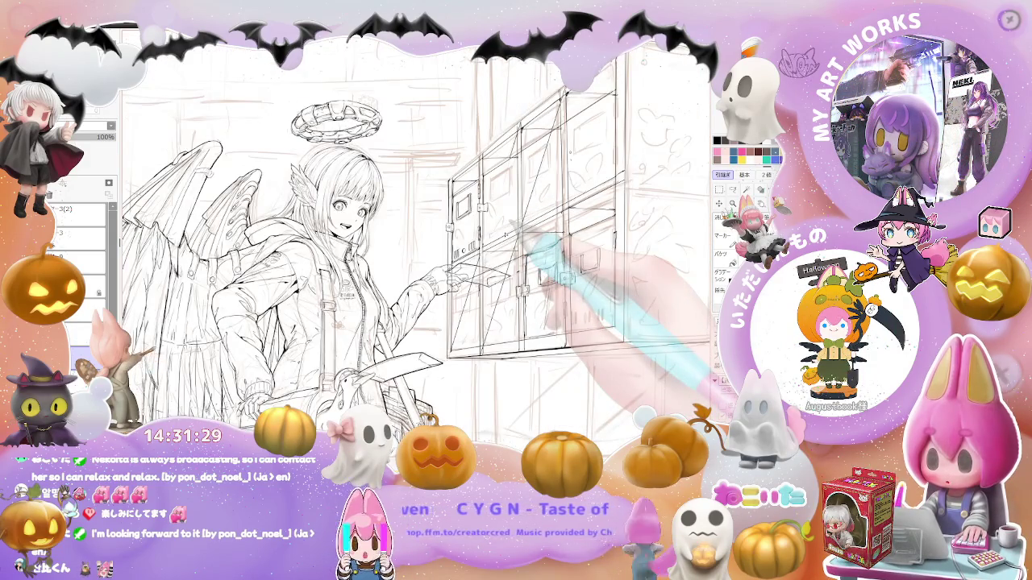
scroll(500, 230, "down", 1)
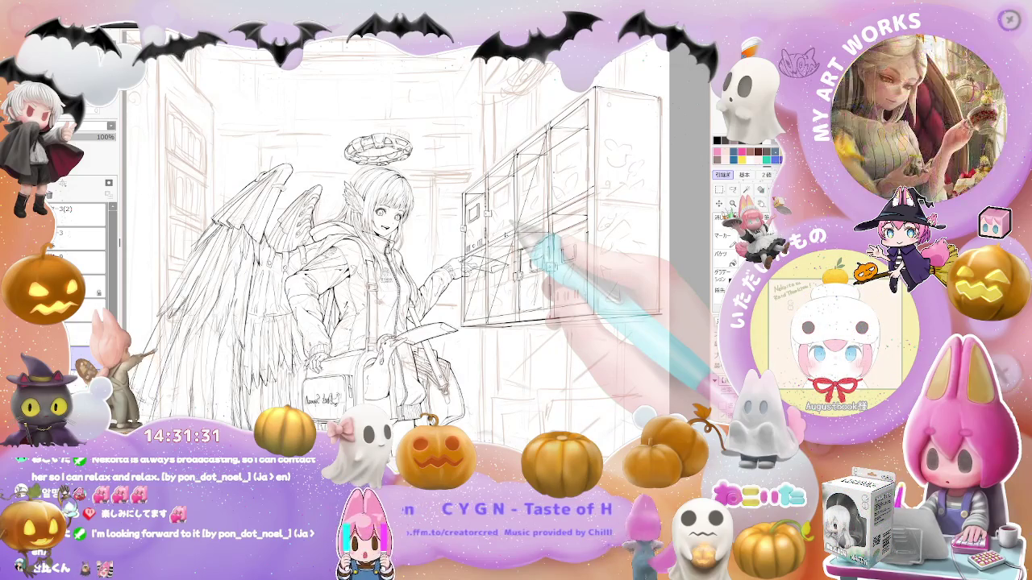
left_click_drag(512, 225, 509, 232)
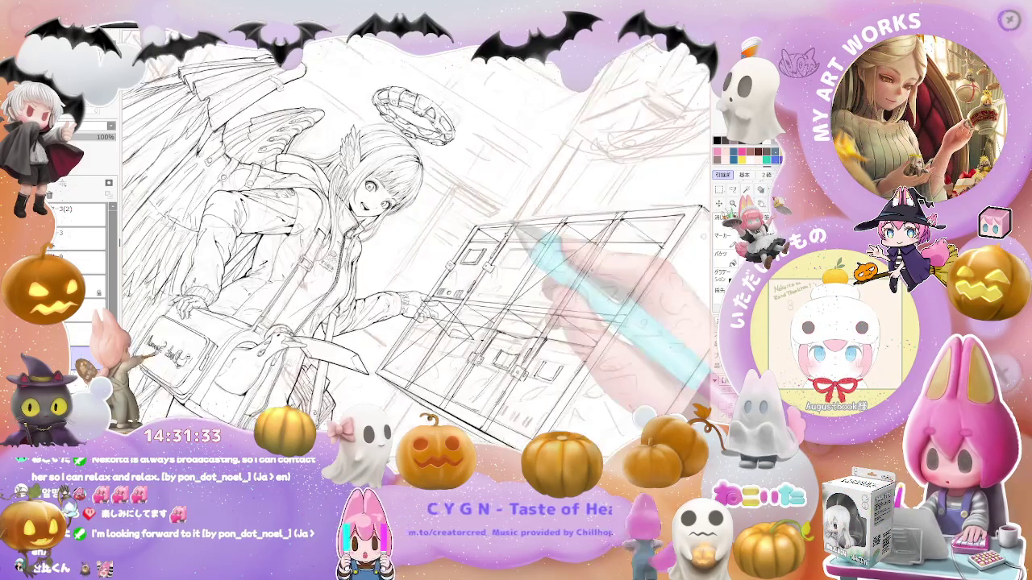
scroll(484, 258, "up", 2)
scroll(468, 278, "up", 1)
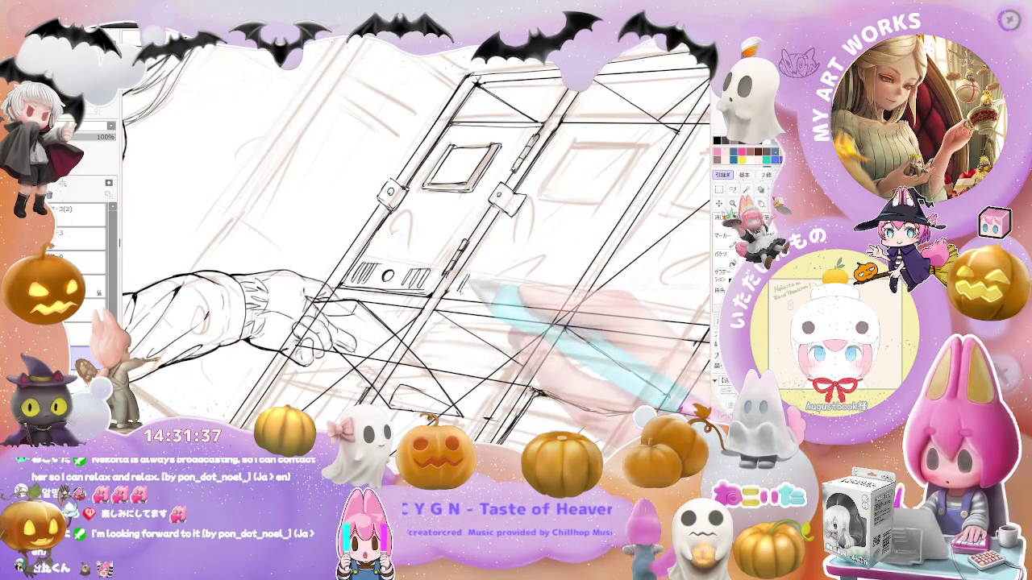
key("ctrl+0")
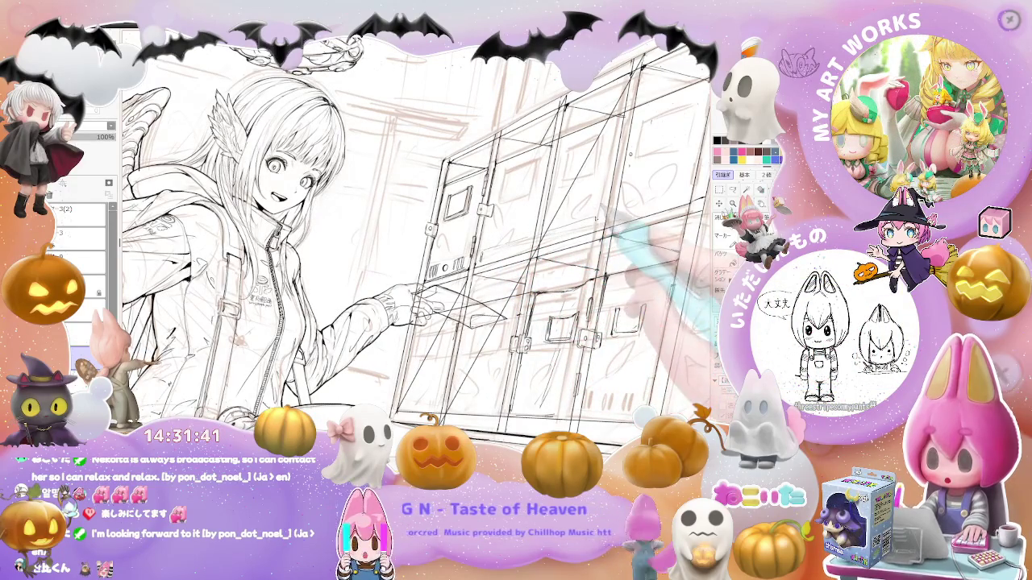
key("ctrl+minus")
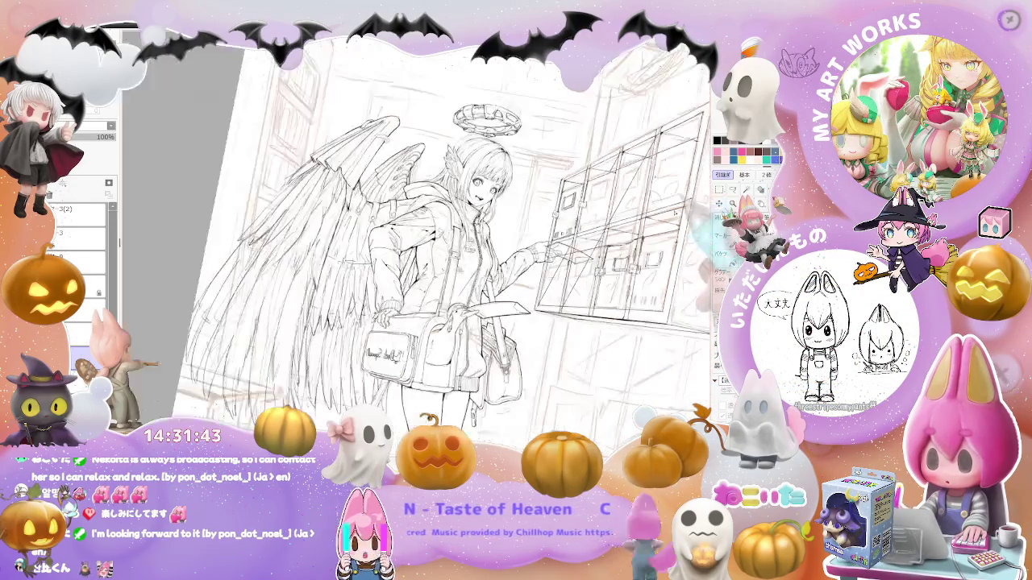
Straighten and recentre the view, then ink square windows on more locker doors
left_click_drag(693, 258, 613, 310)
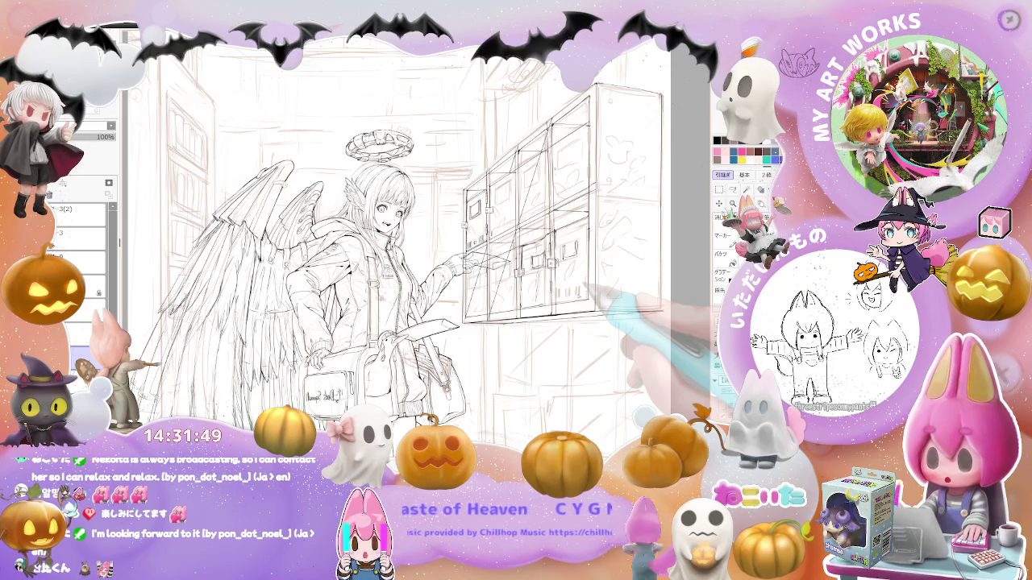
scroll(524, 238, "up", 3)
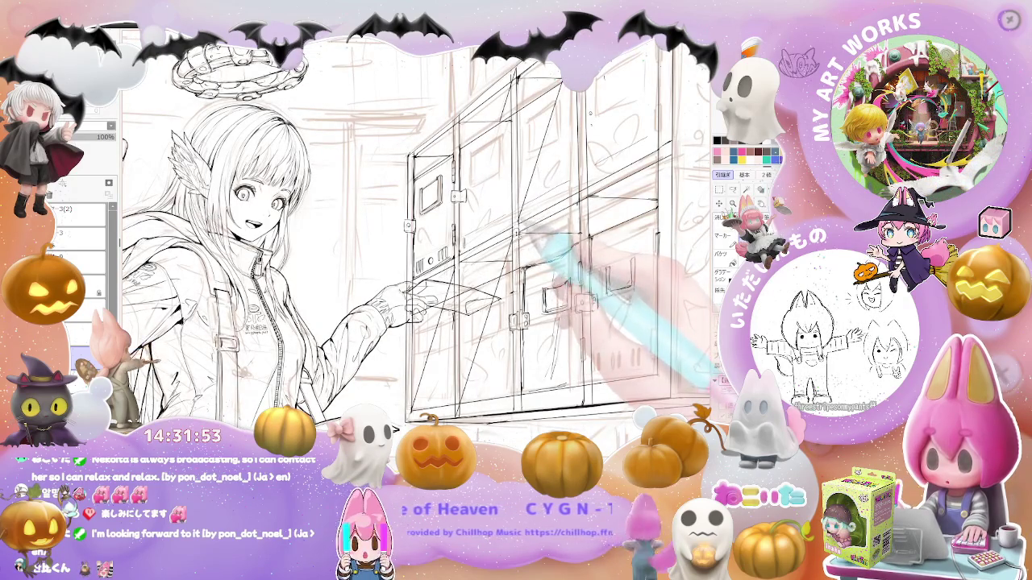
scroll(474, 302, "up", 2)
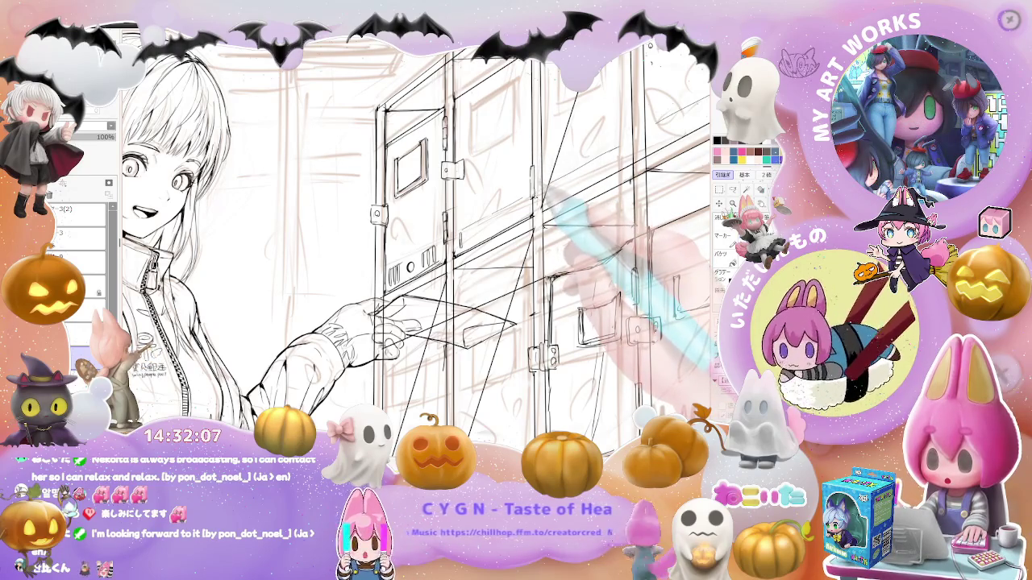
scroll(419, 241, "down", 1)
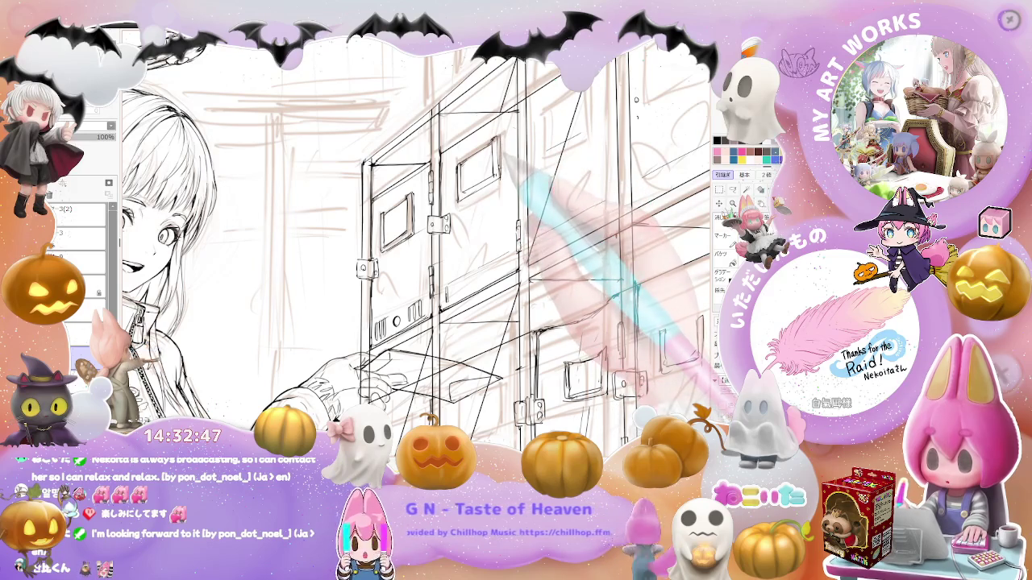
Check balance with a mirrored view, then ink hinge tabs and vent slots at 15° rotation
key("ctrl+0")
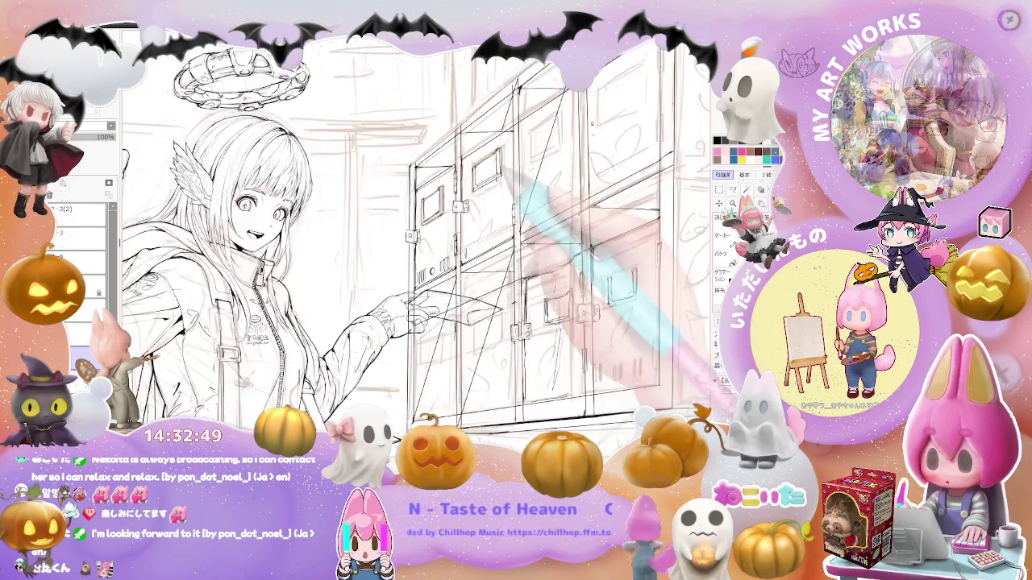
key("ctrl+minus")
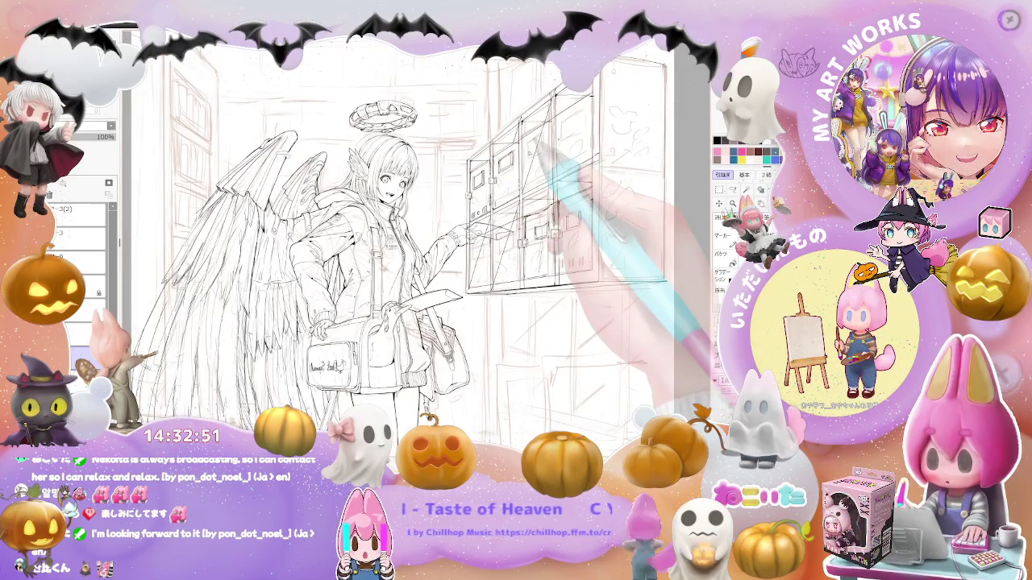
key("h")
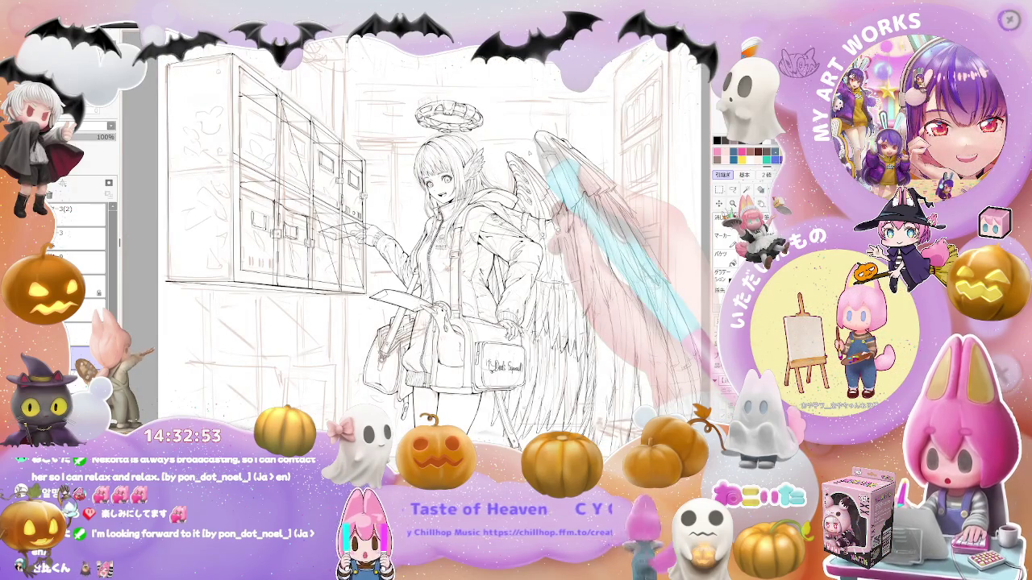
key("h")
key("ctrl+plus")
key("ctrl+plus")
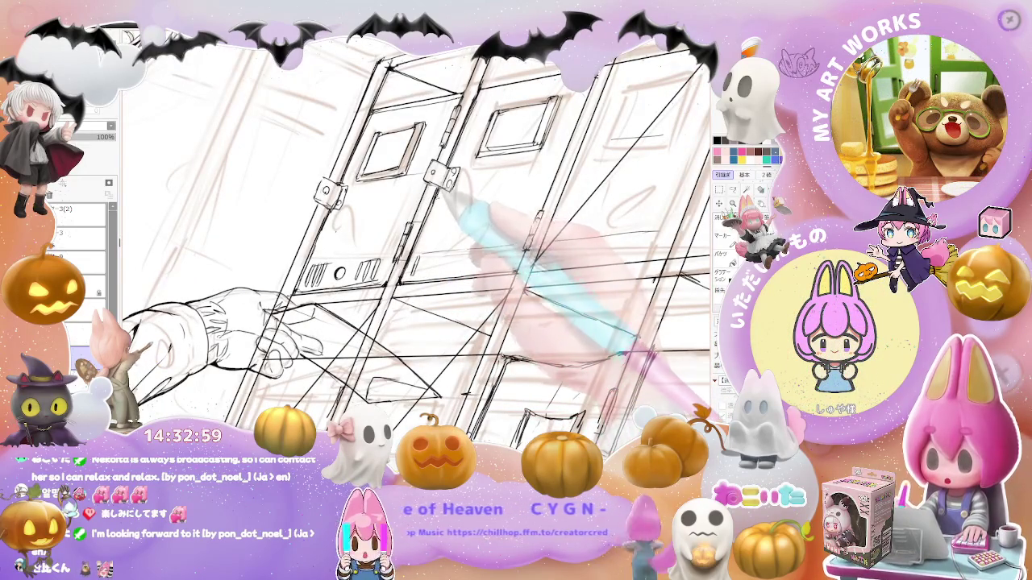
key("ctrl+minus")
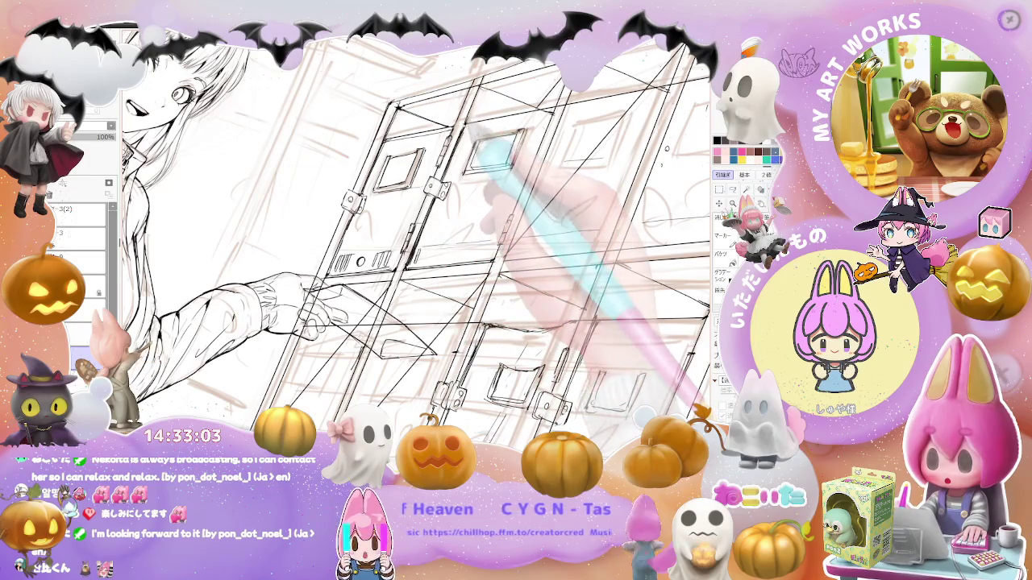
key("Delete")
key("Delete")
key("Delete")
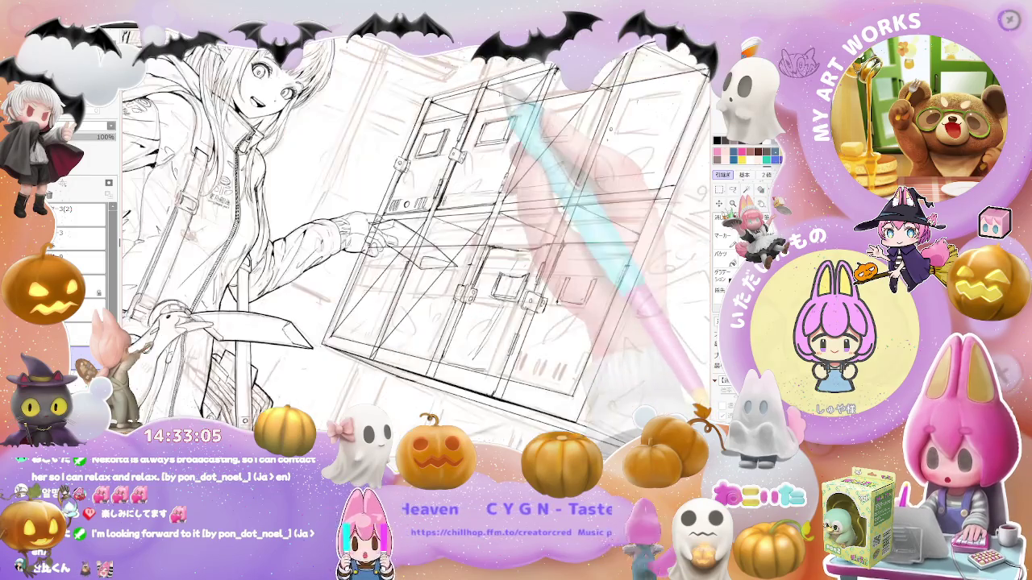
key("End")
key("End")
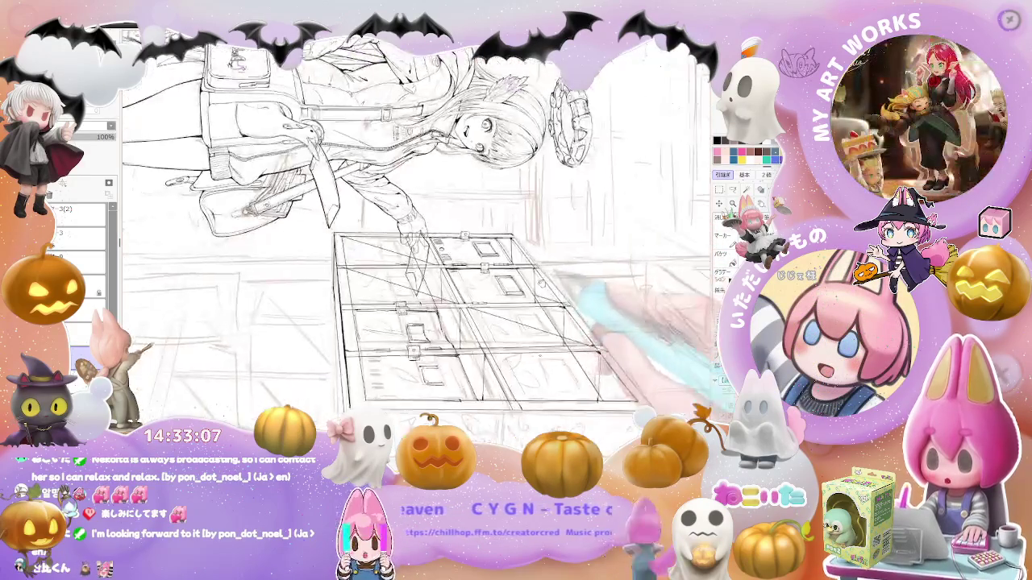
key("Page_Up")
key("Page_Up")
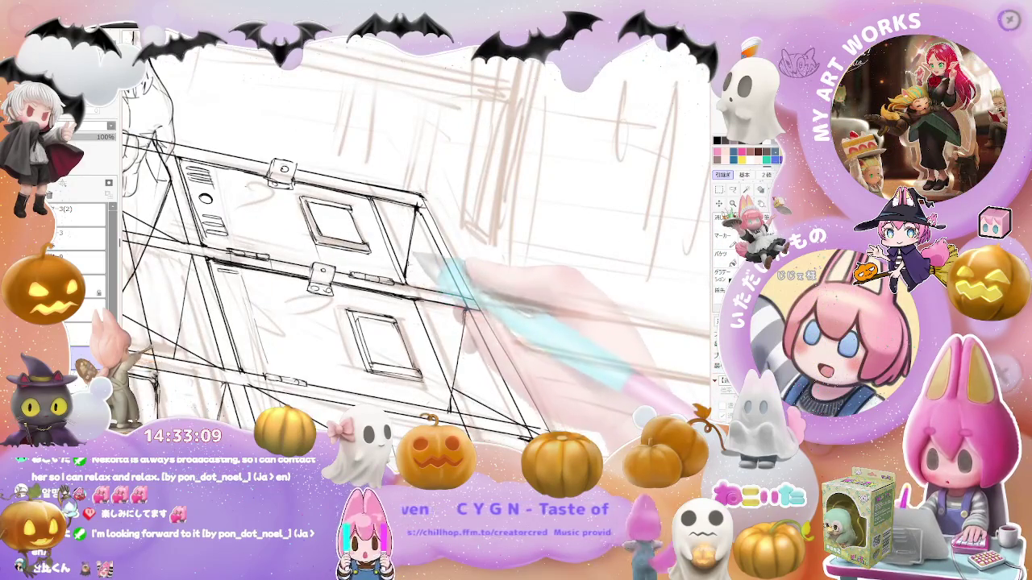
key("Page_Down")
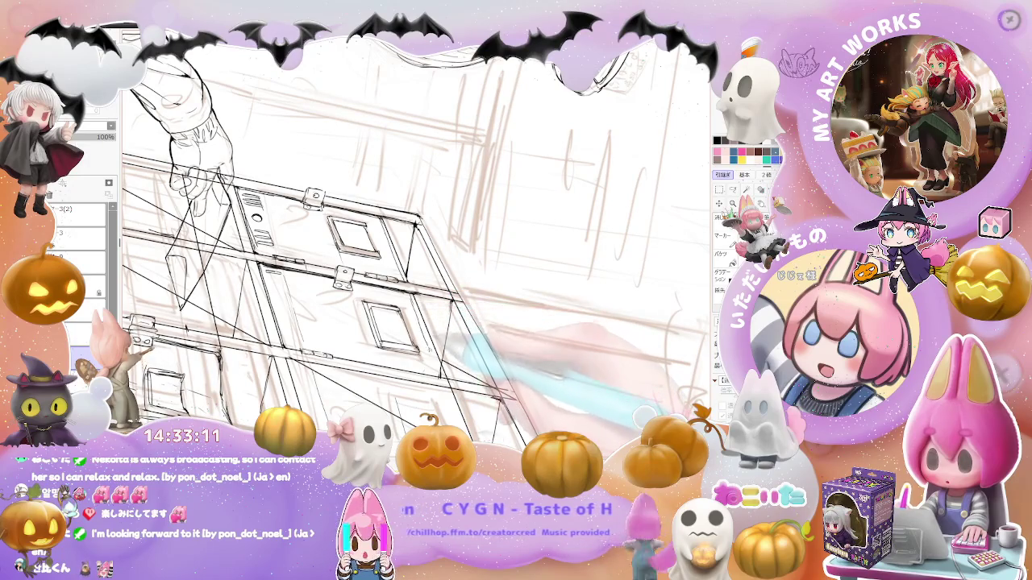
key("End")
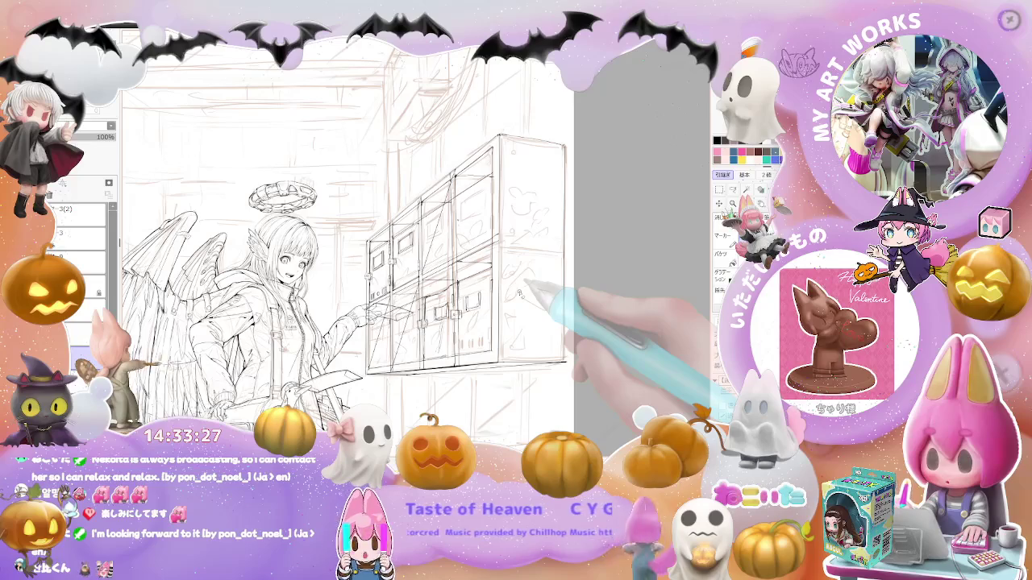
Mirror the view and ink windows, hinge tabs and vent slots on the lower locker doors
key("h")
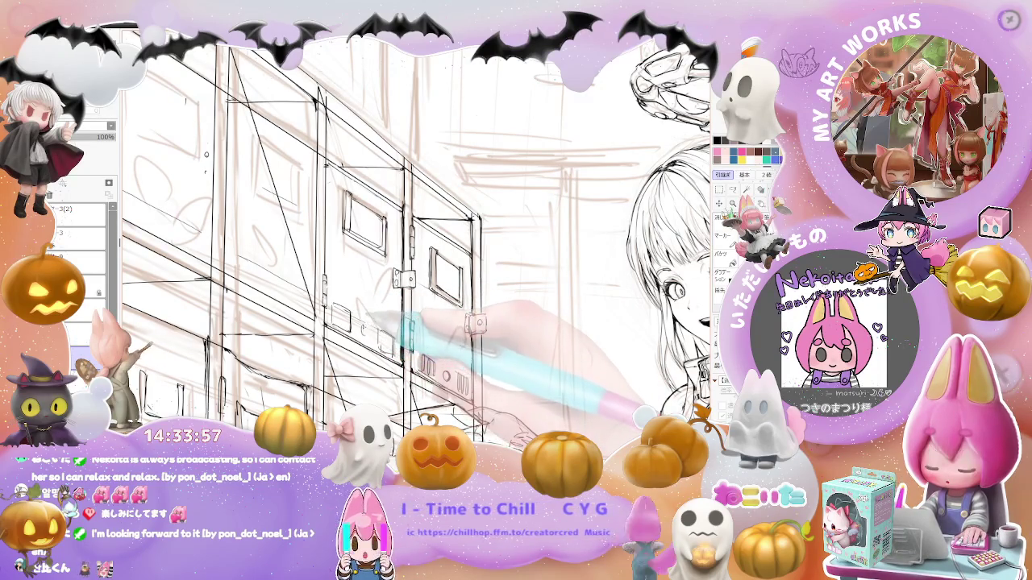
key("ctrl+minus")
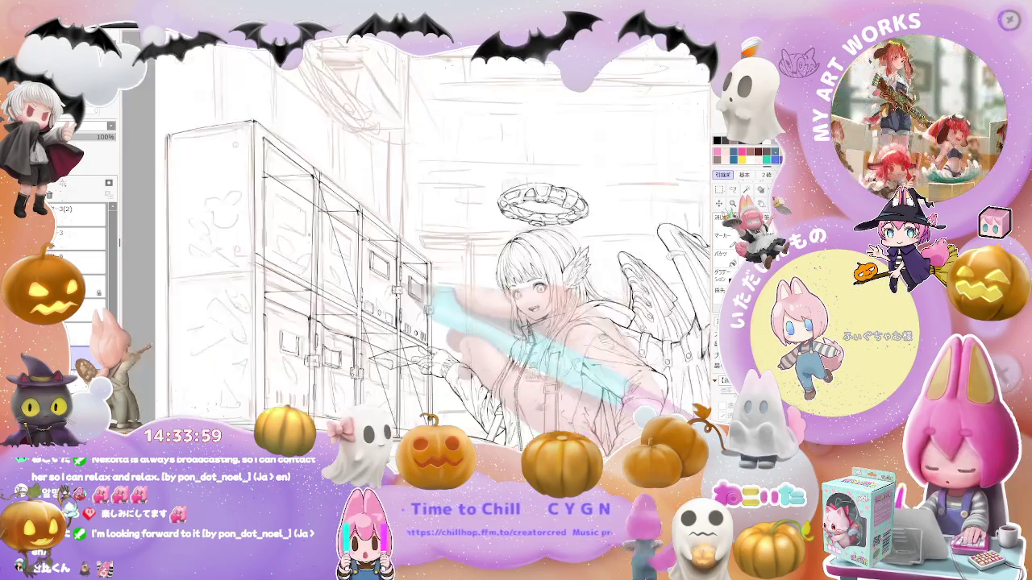
Ink the last locker door, its handle and the cabinet's side panel up close
key("ctrl+plus")
key("ctrl+plus")
scroll(415, 242, "down", 3)
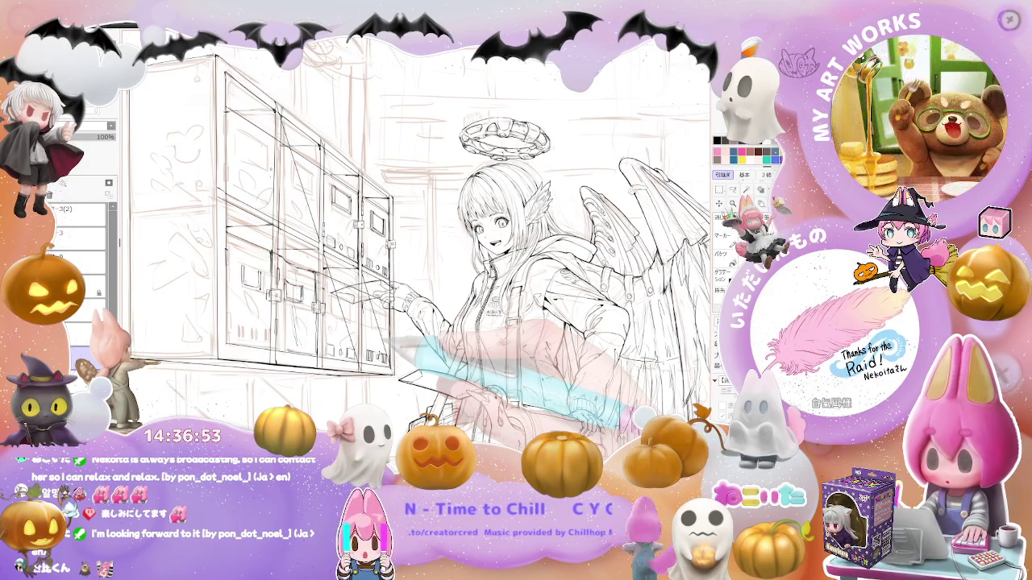
key("ctrl+plus")
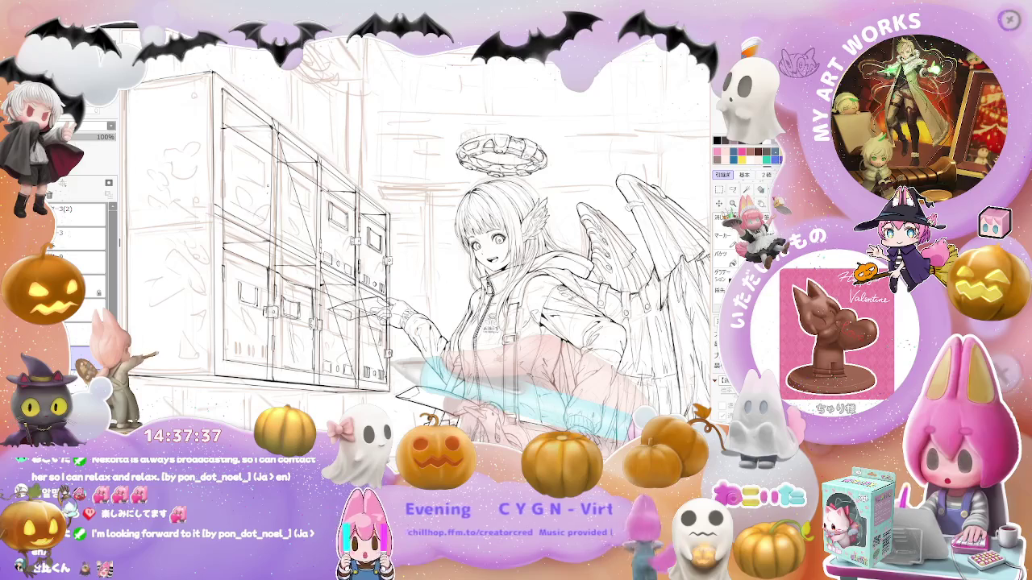
Flip the view back to normal orientation and zoom out to the whole page
key("ctrl+minus")
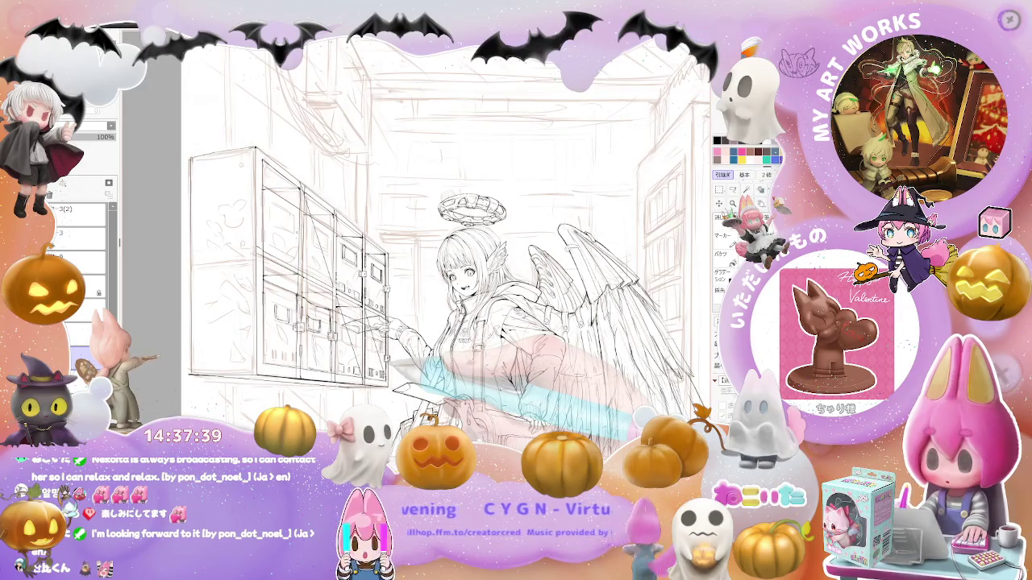
key("h")
key("ctrl+minus")
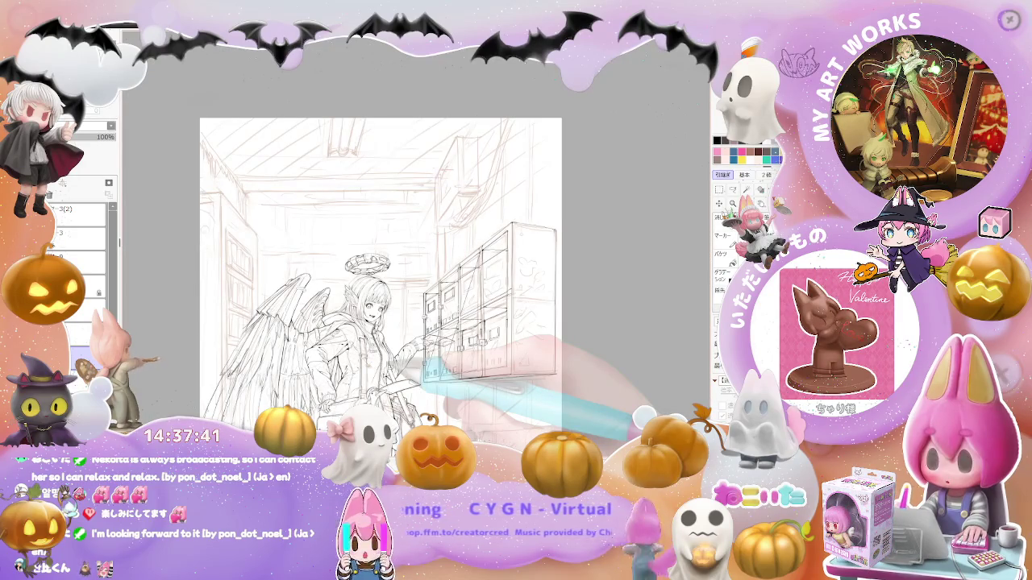
scroll(536, 300, "down", 3)
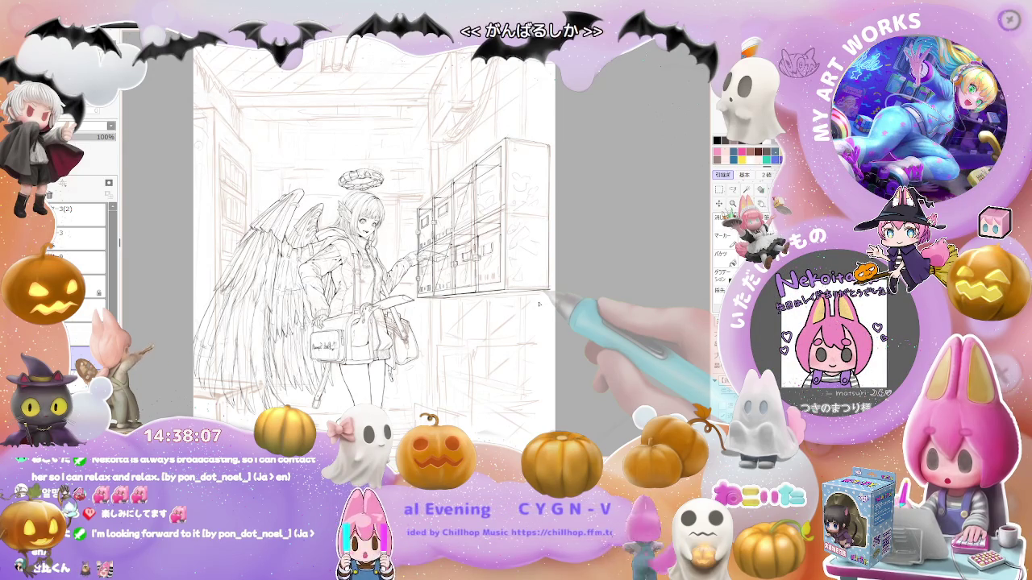
Zoom in and trace the locker door outlines, checking the whole figure in between
scroll(441, 265, "up", 2)
scroll(441, 265, "up", 3)
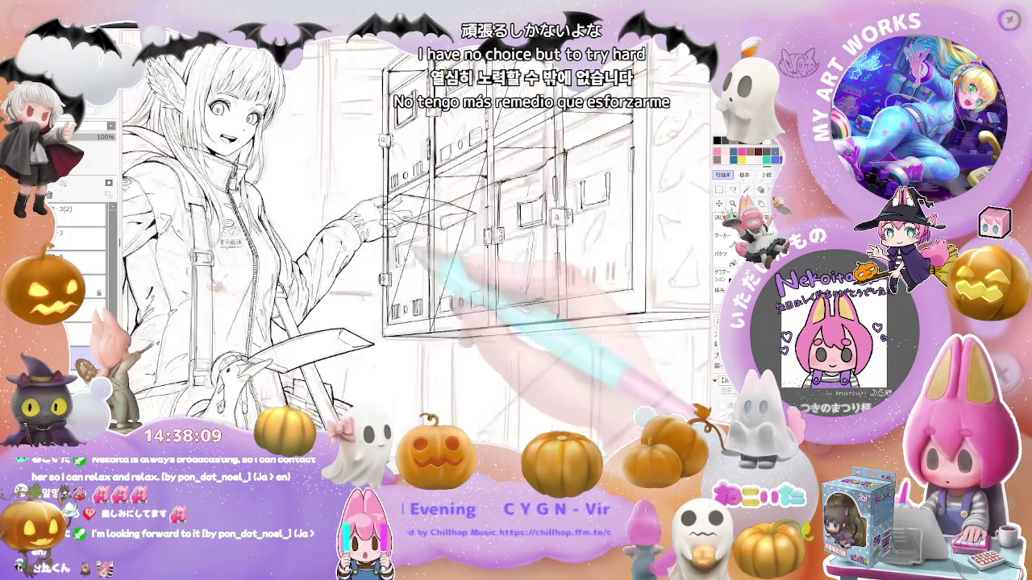
scroll(431, 165, "up", 1)
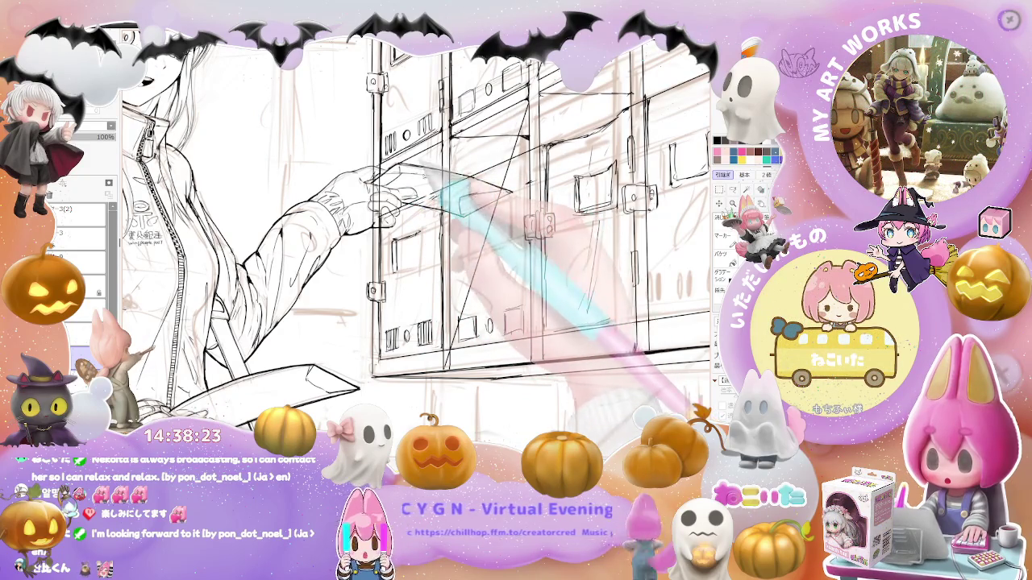
key("ctrl+minus")
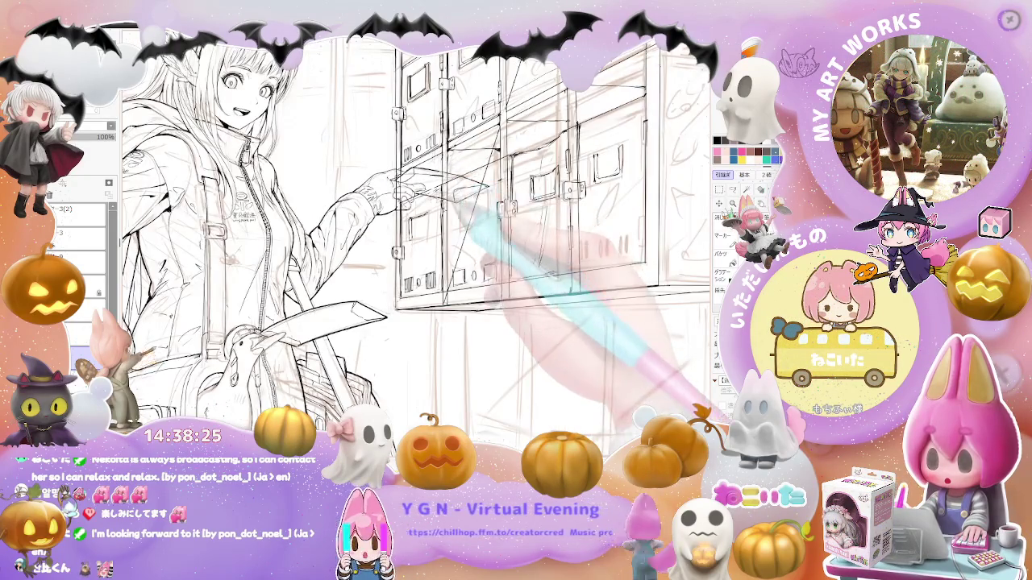
key("ctrl+plus")
key("ctrl+minus")
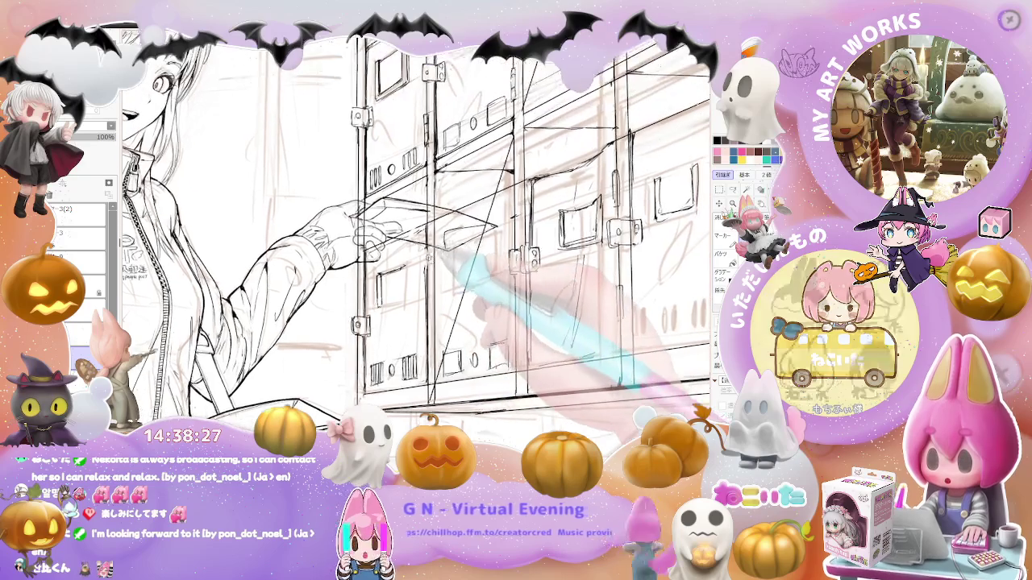
key("Left")
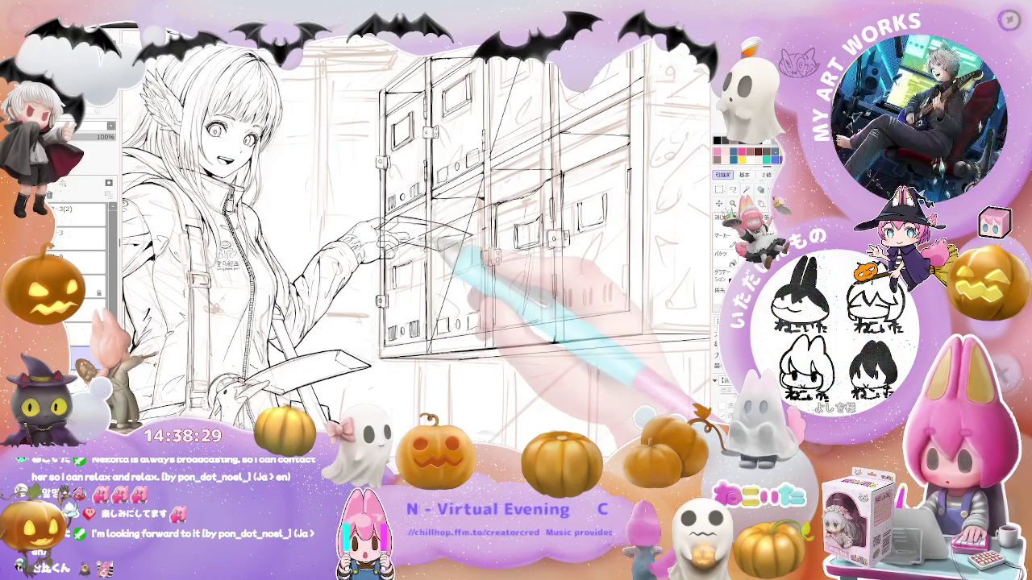
key("ctrl+plus")
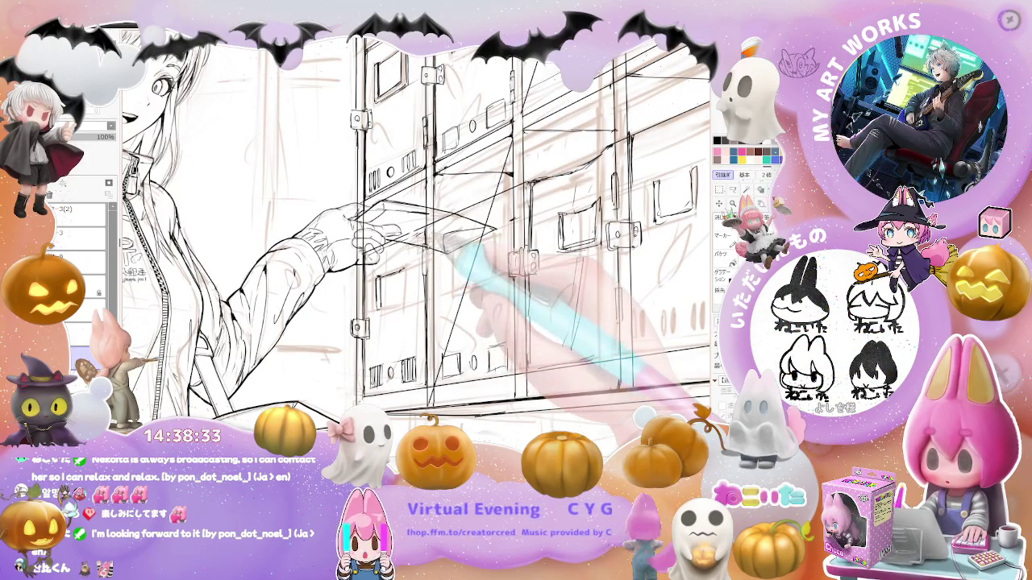
Ink hinges and latches on the lockers by the arm, then zoom out to the full sketch
key("ctrl+minus")
key("ctrl+plus")
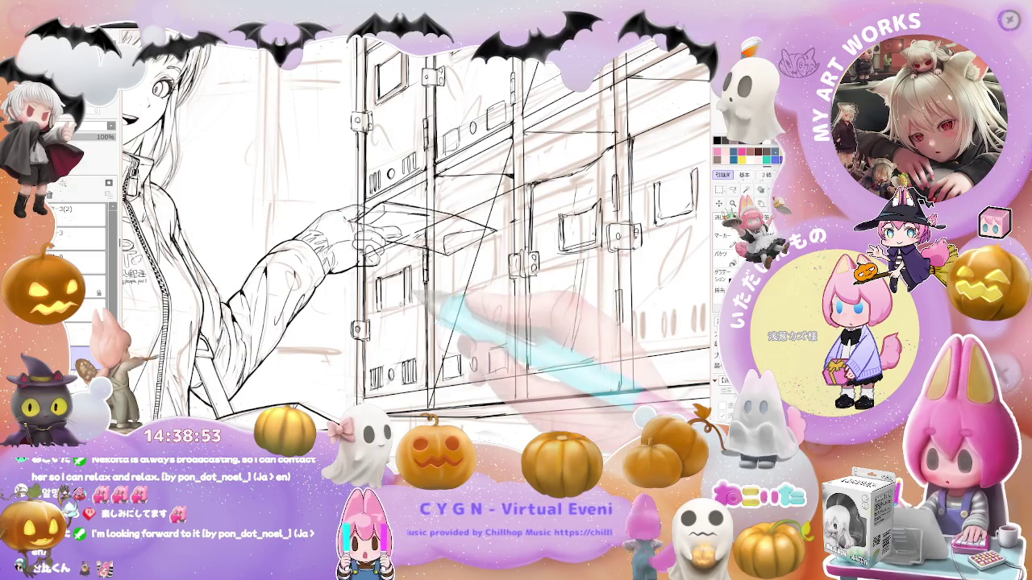
key("ctrl+minus")
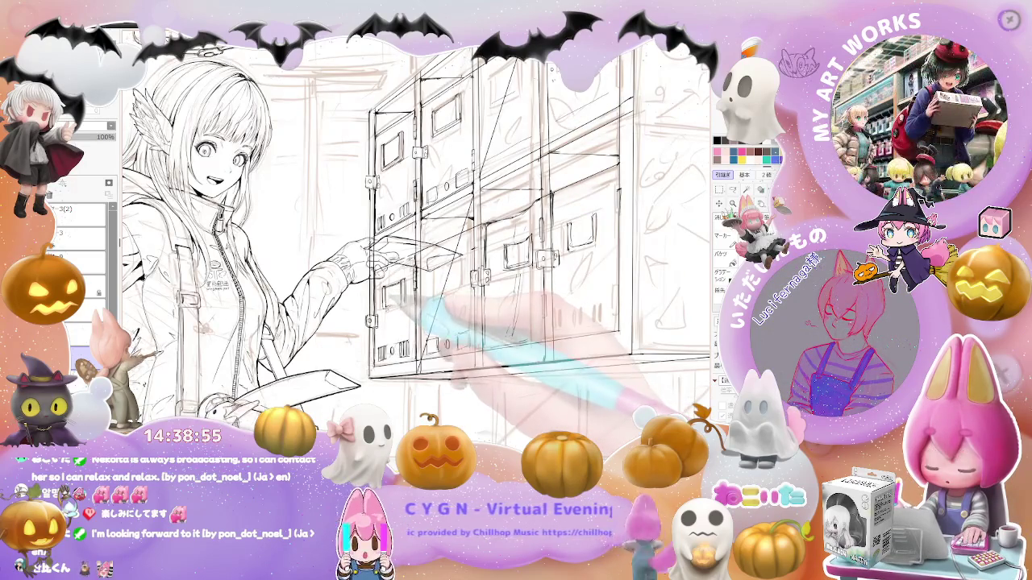
key("ctrl+plus")
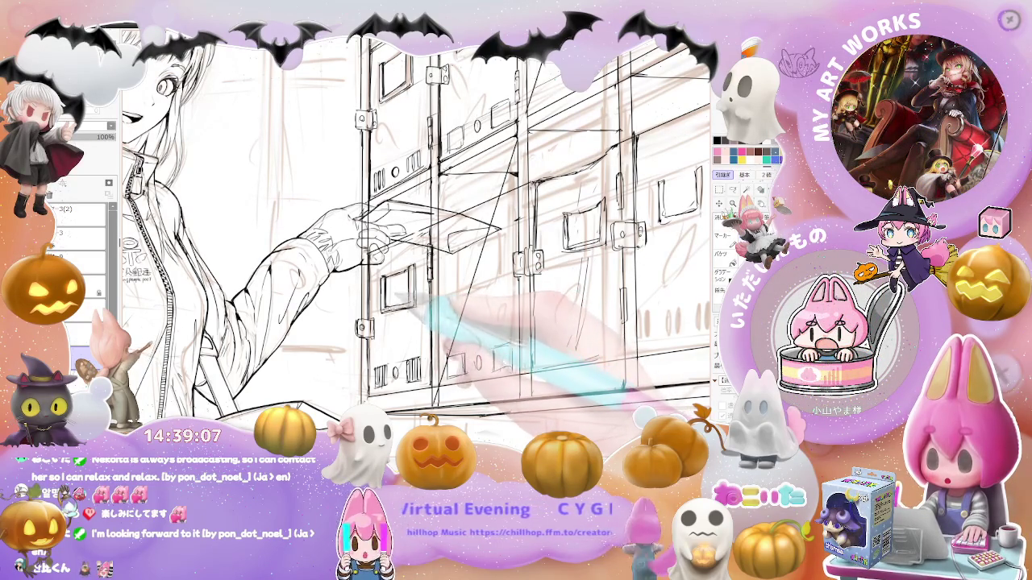
scroll(416, 242, "down", 3)
scroll(416, 242, "down", 2)
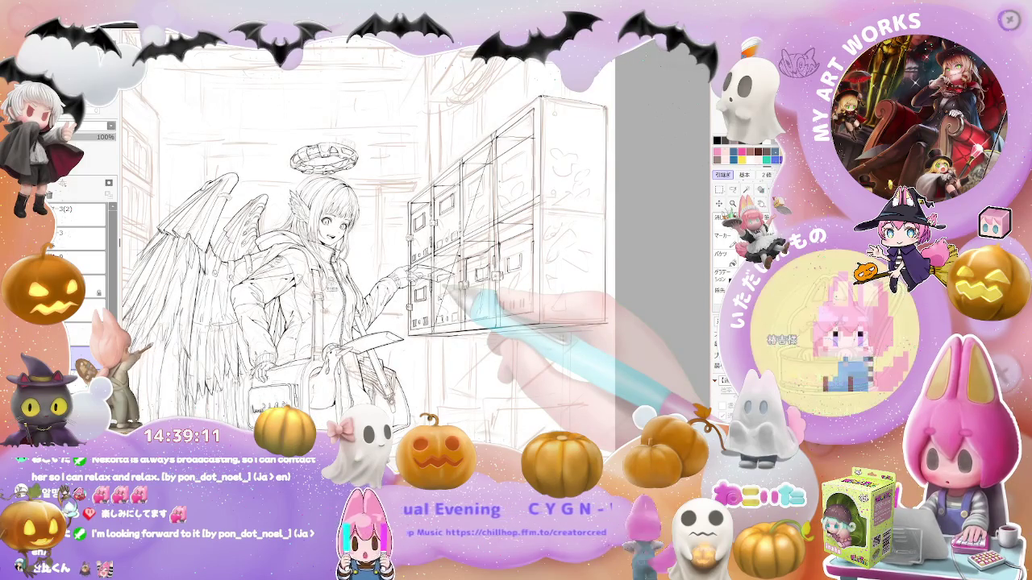
scroll(432, 314, "up", 2)
scroll(431, 314, "up", 2)
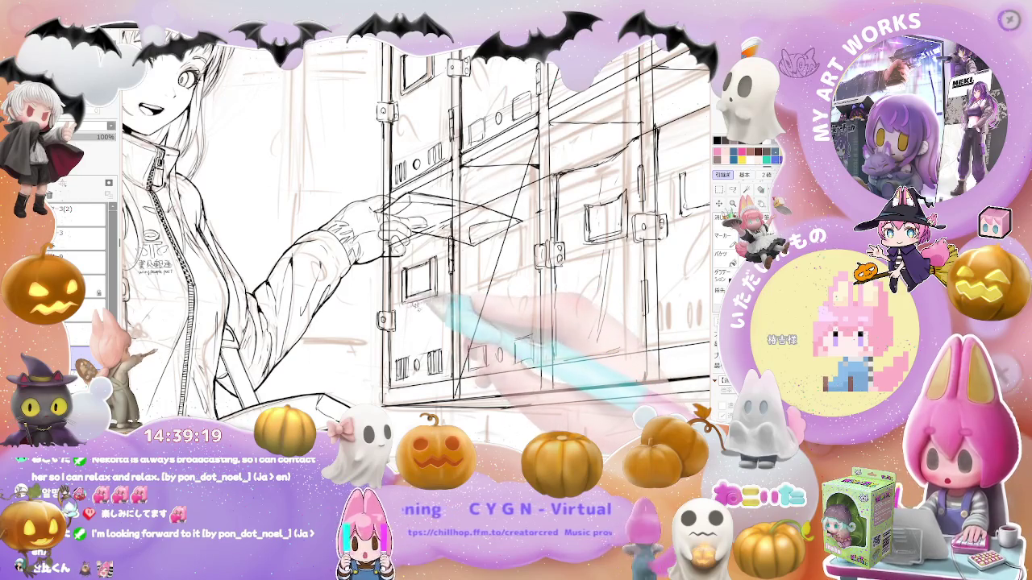
key("ctrl+minus")
key("ctrl+minus")
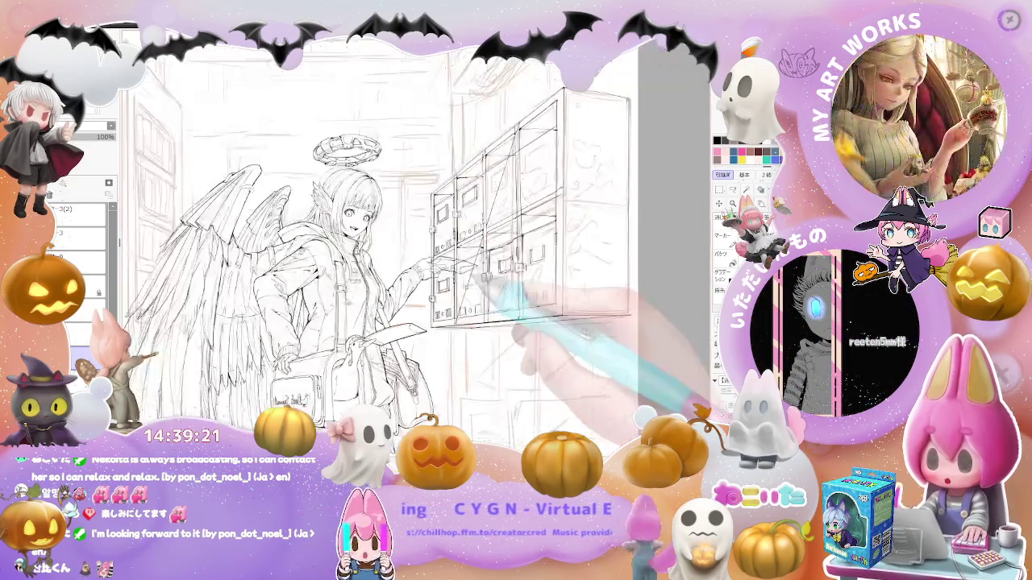
key("ctrl+minus")
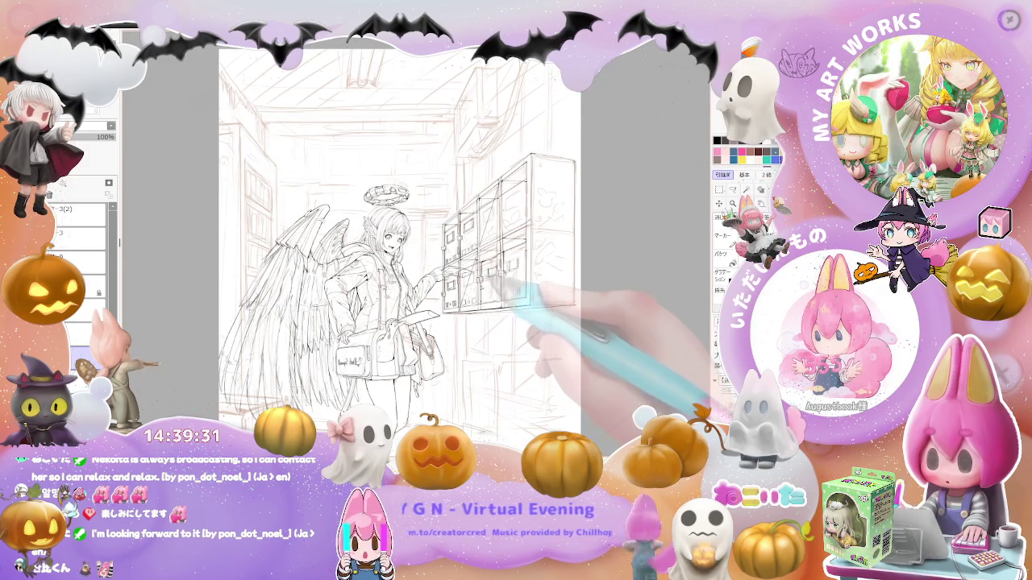
Trace the remaining locker doors, hinges and bottom frame beside the outstretched hand
scroll(500, 242, "up", 3)
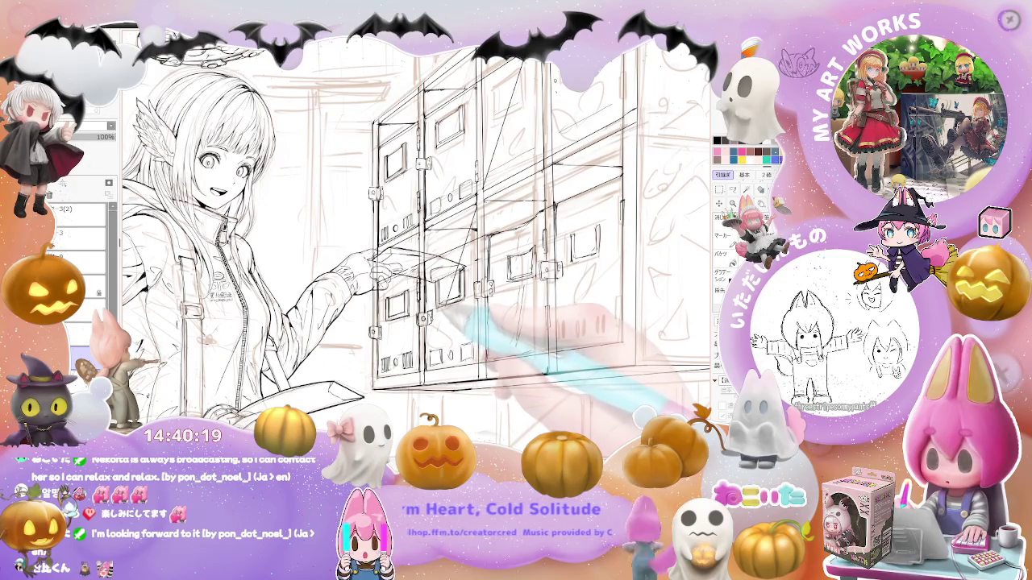
Ink the right-hand locker doors and latches, checking the whole composition between passes
key("ctrl+minus")
key("ctrl+minus")
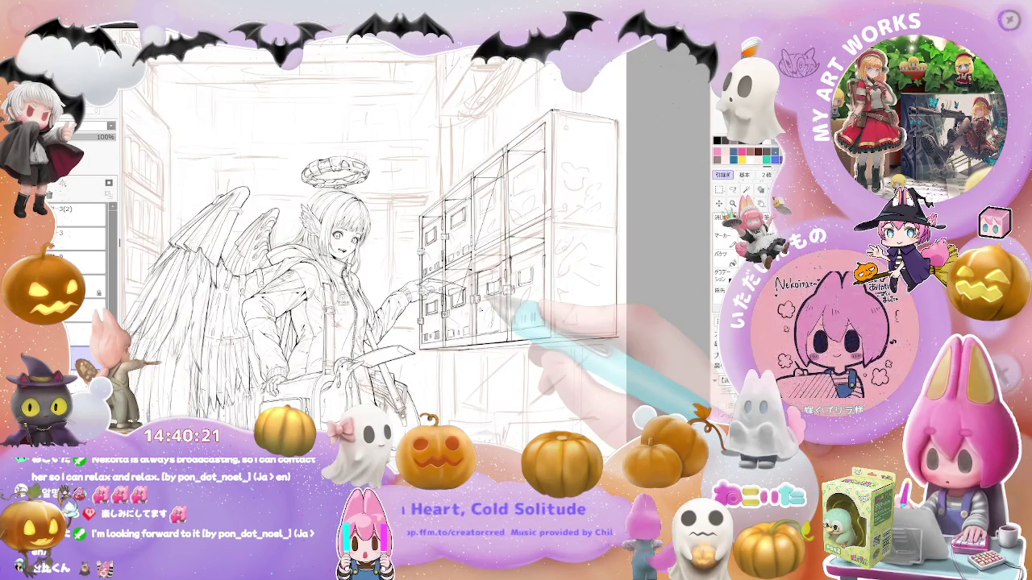
key("ctrl+plus")
key("ctrl+plus")
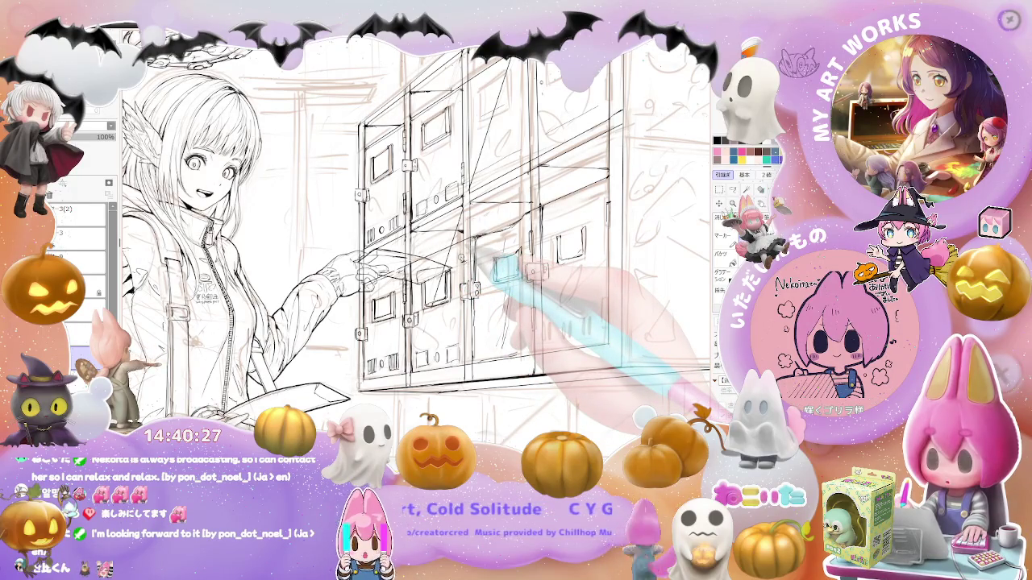
key("ctrl+minus")
key("ctrl+minus")
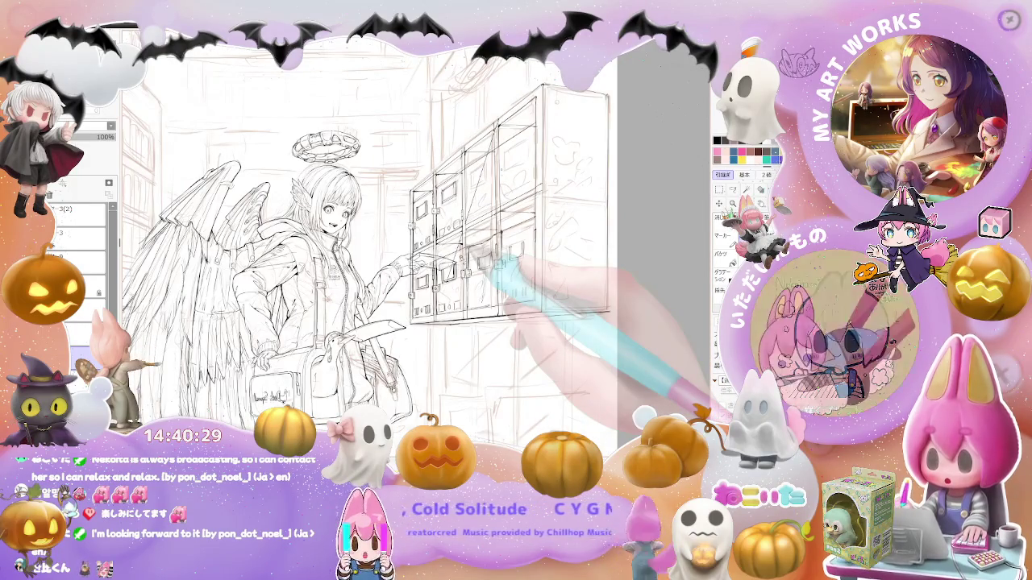
key("ctrl+plus")
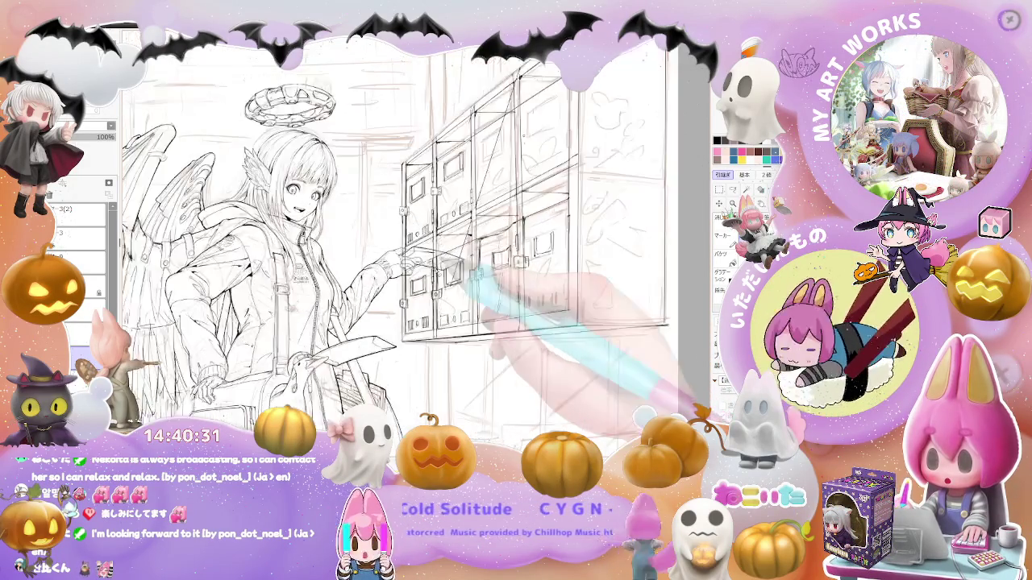
key("ctrl+plus")
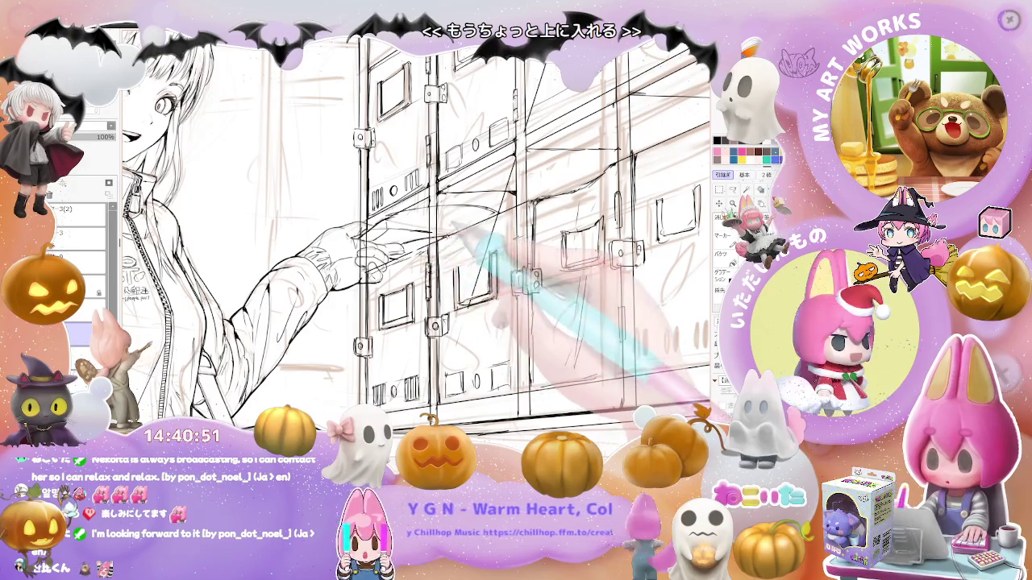
Zoom out to check the girl and lockers, then zoom back in on the lockers beside her arm
key("ctrl+minus")
key("ctrl+minus")
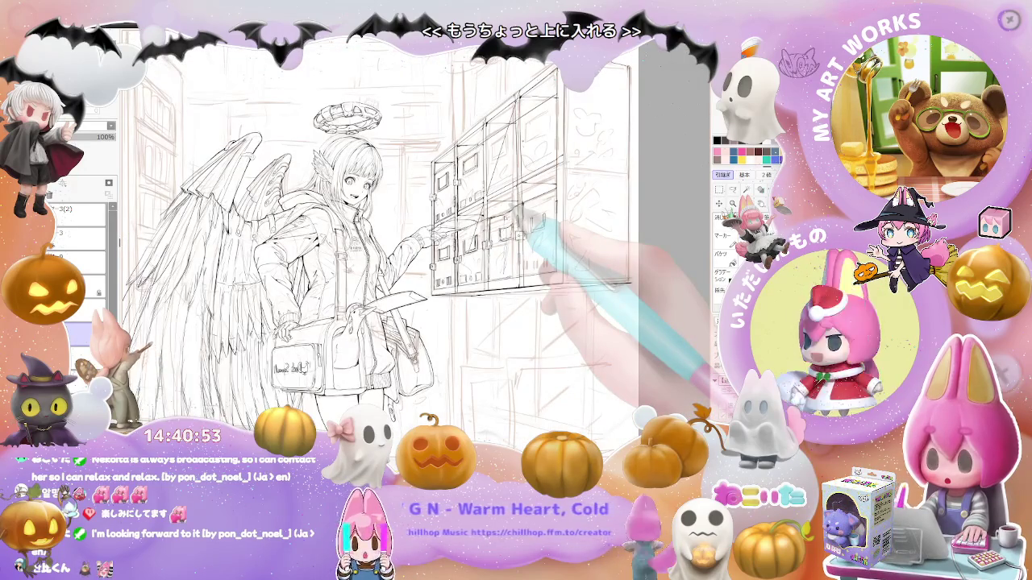
key("ctrl+minus")
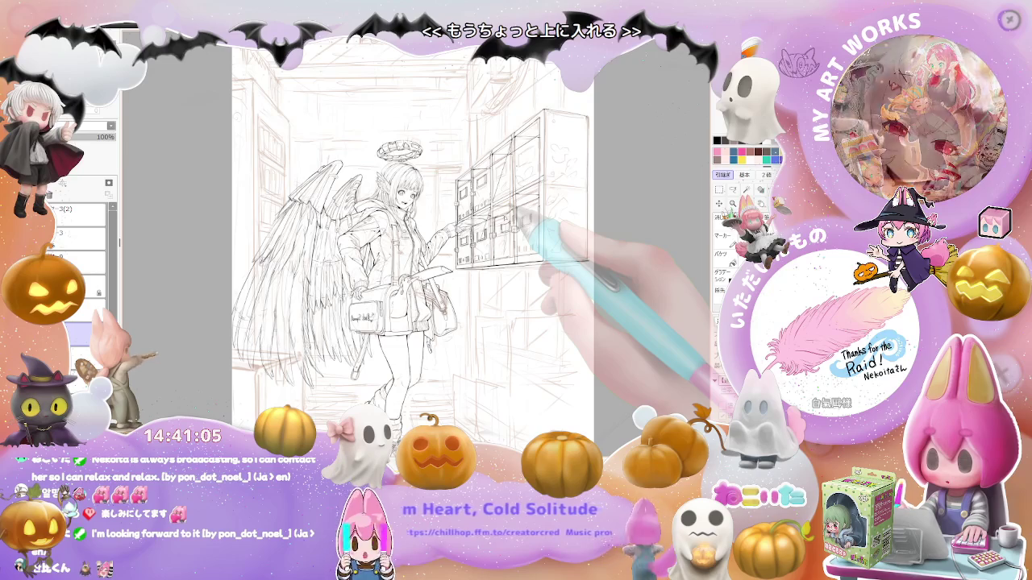
scroll(523, 222, "up", 2)
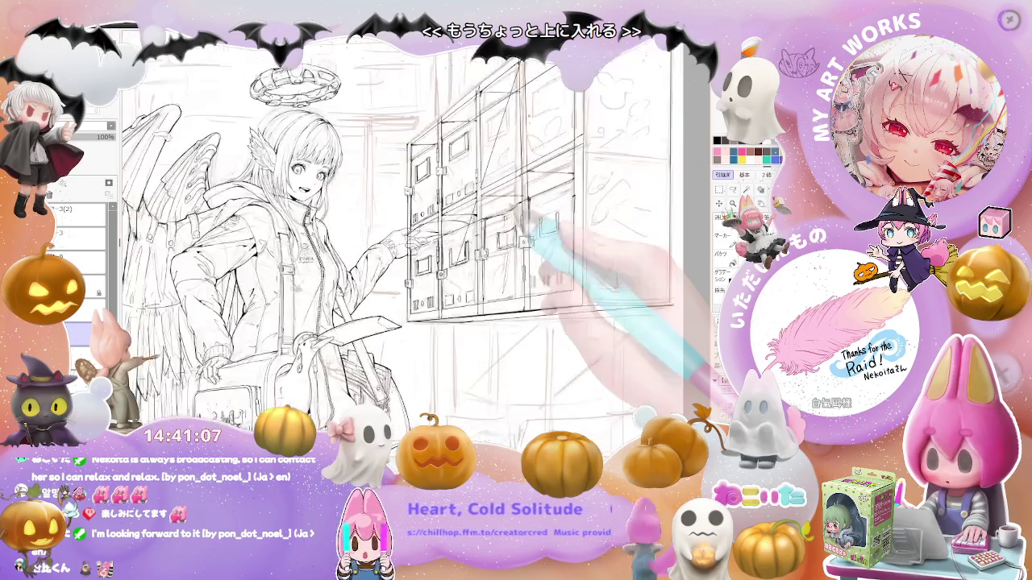
scroll(524, 221, "up", 2)
scroll(500, 258, "up", 1)
scroll(428, 259, "up", 1)
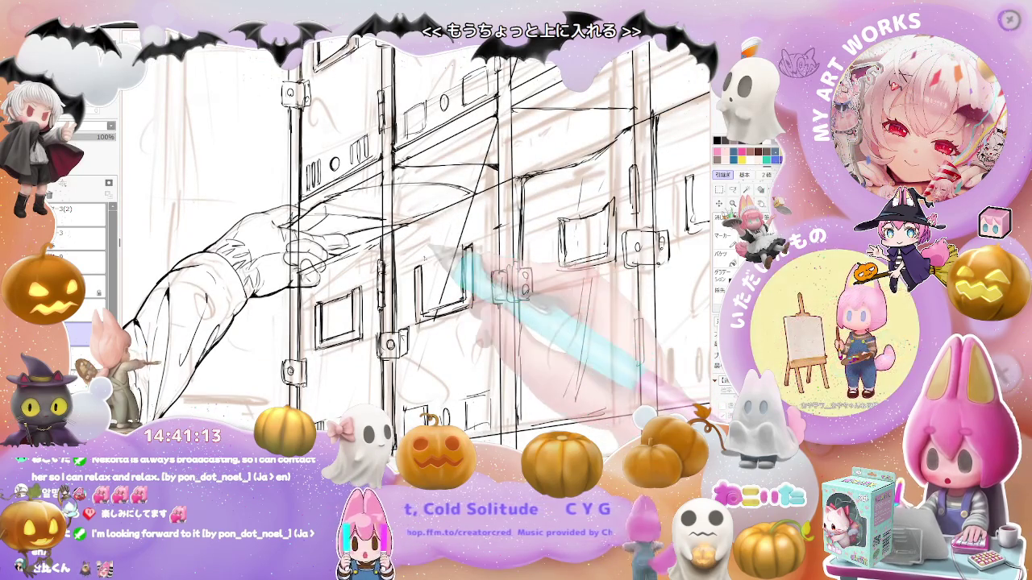
Hide the locker layer and ink the edge of the card in the girl's pointing hand
left_click(52, 233)
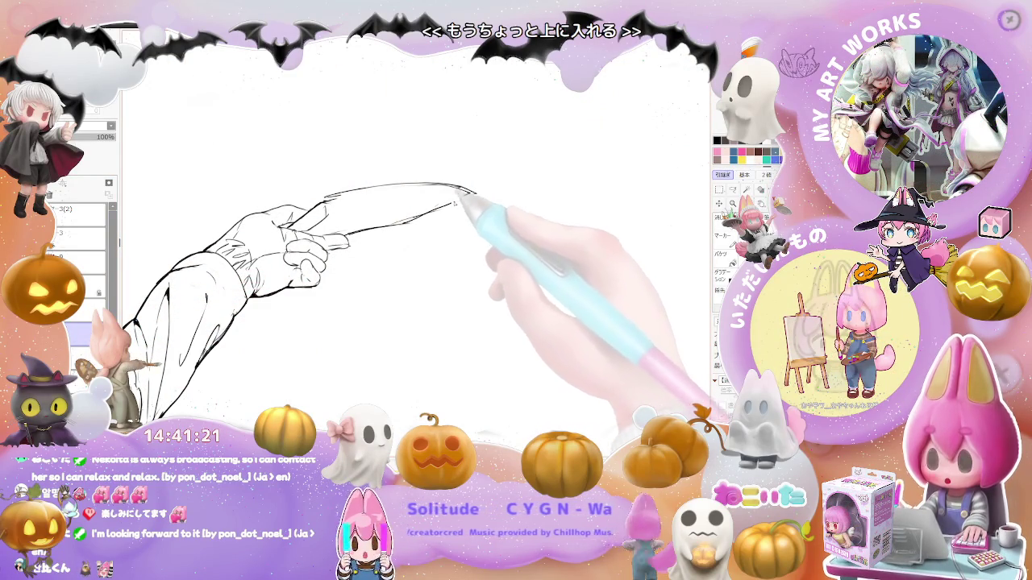
mouse_move(482, 196)
left_mouse_down()
mouse_move(421, 213)
mouse_move(474, 195)
left_mouse_up()
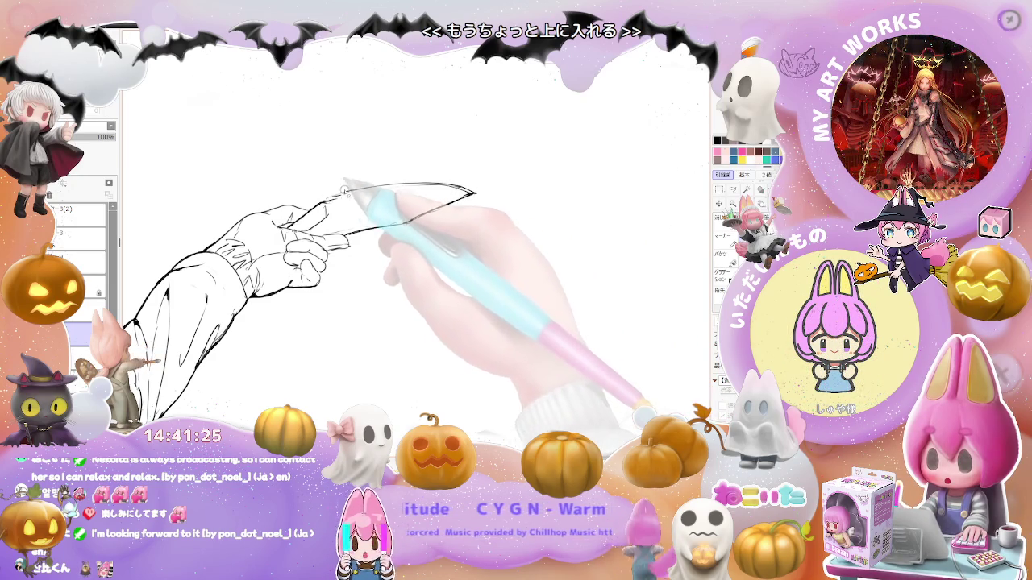
key("ctrl+minus")
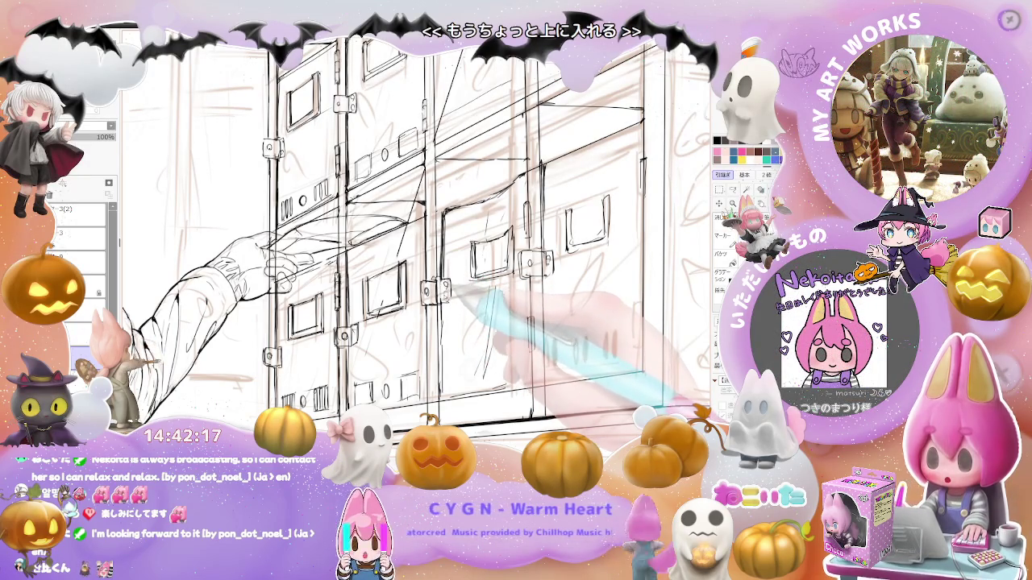
Zoom out toward the full view of the winged girl and the lockers
key("ctrl+minus")
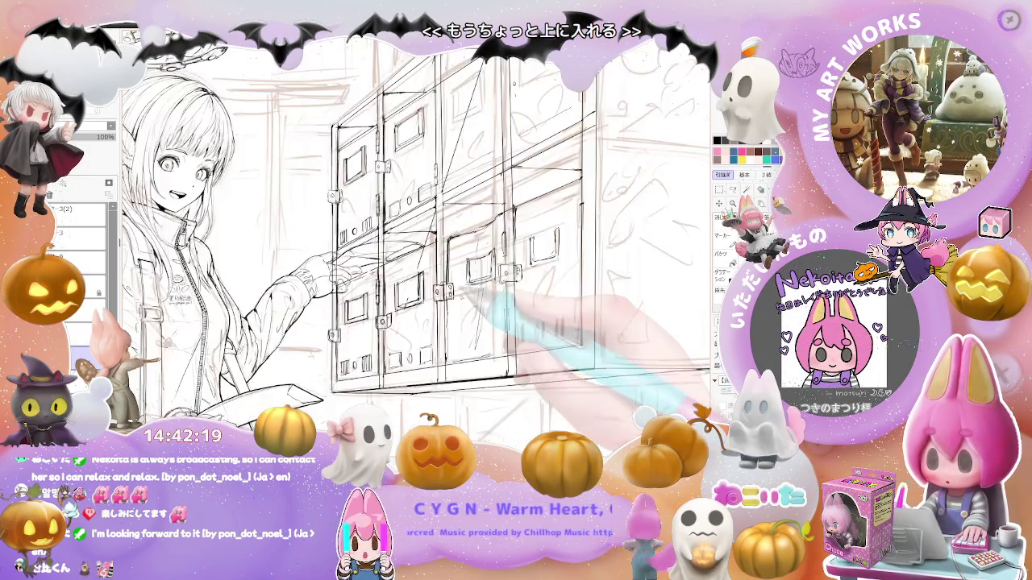
Zoom out to the whole winged figure and lockers, then zoom back in on the lockers
key("ctrl+minus")
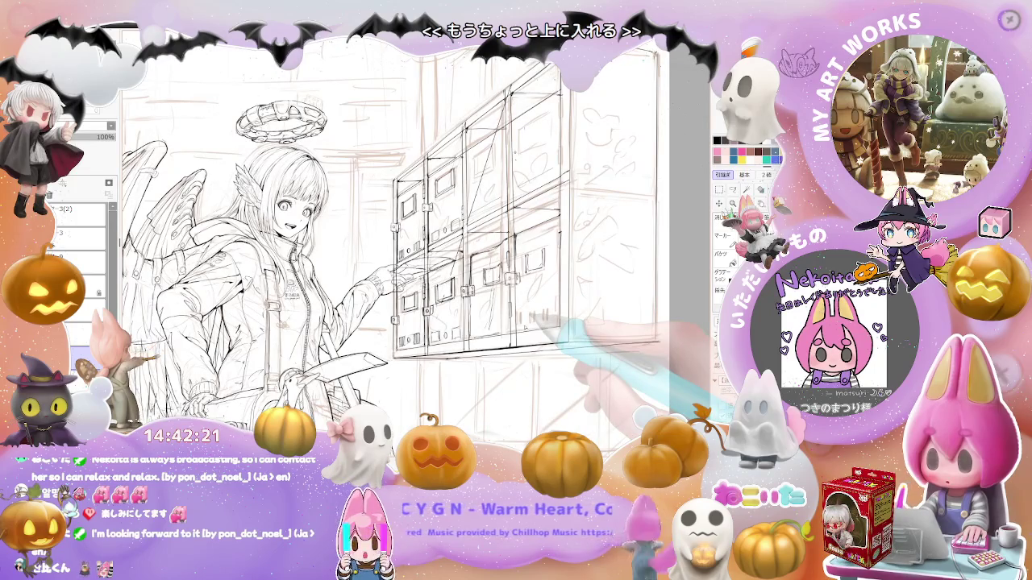
key("ctrl+minus")
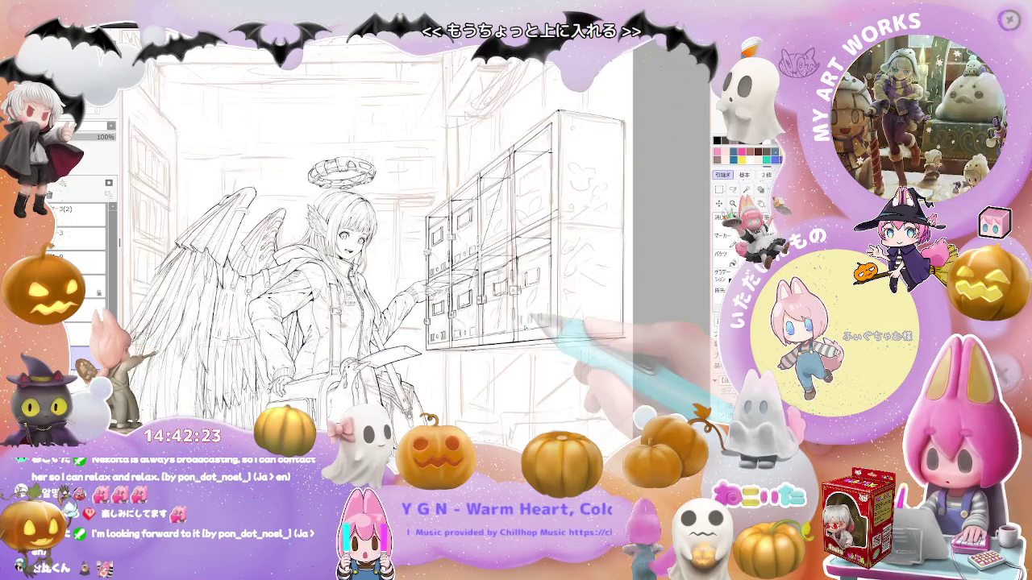
scroll(504, 314, "up", 2)
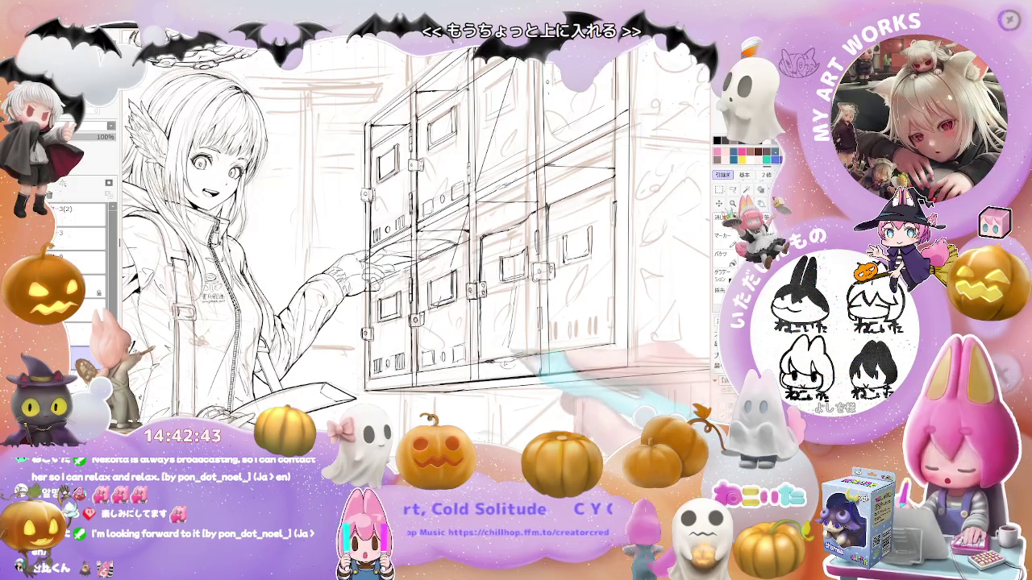
Show the wings, halo and lockers, then scroll-zoom around the locker doors and pull back again
key("ctrl+minus")
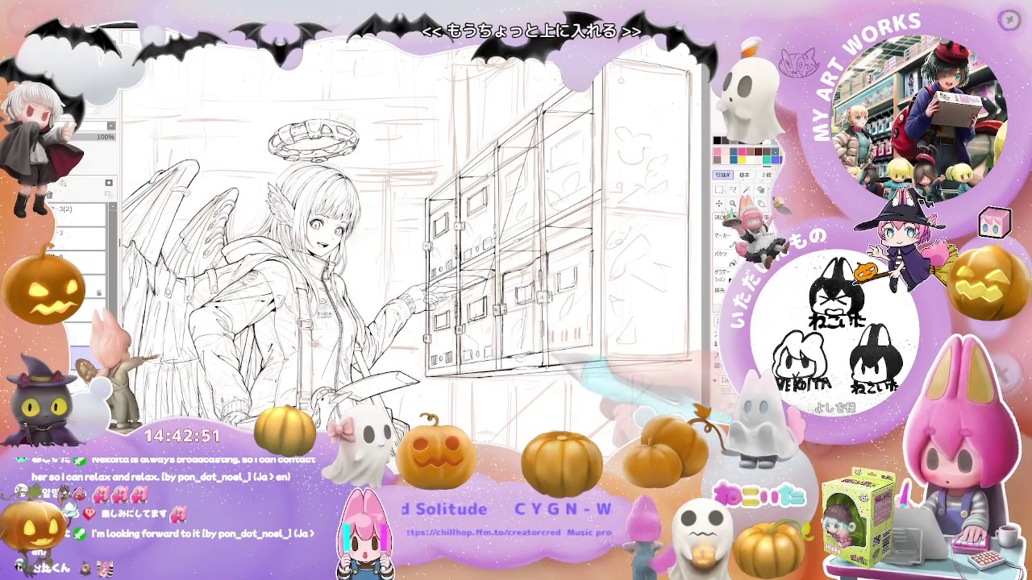
scroll(581, 352, "down", 1)
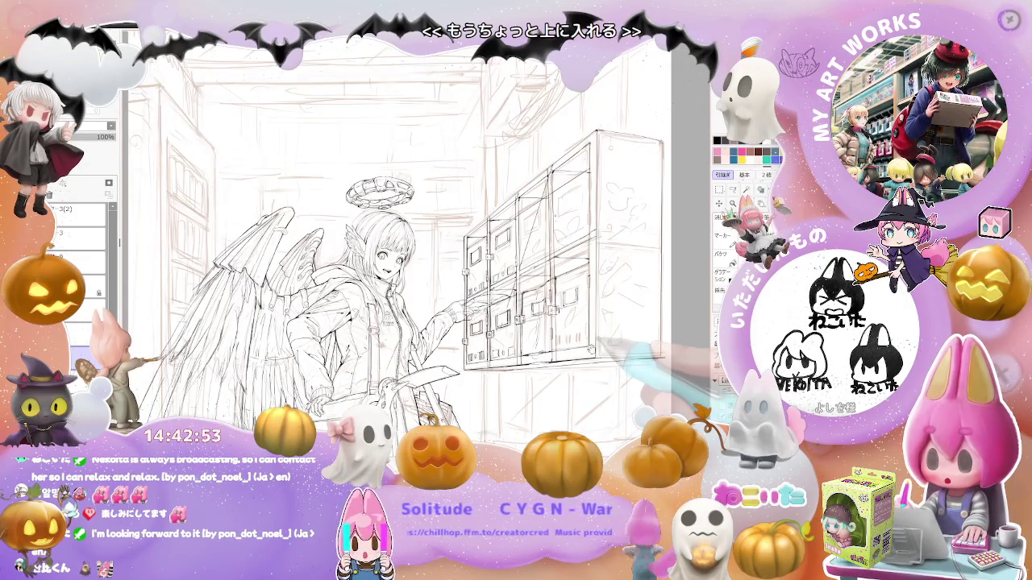
scroll(386, 241, "right", 1)
scroll(516, 306, "up", 1)
scroll(515, 306, "up", 1)
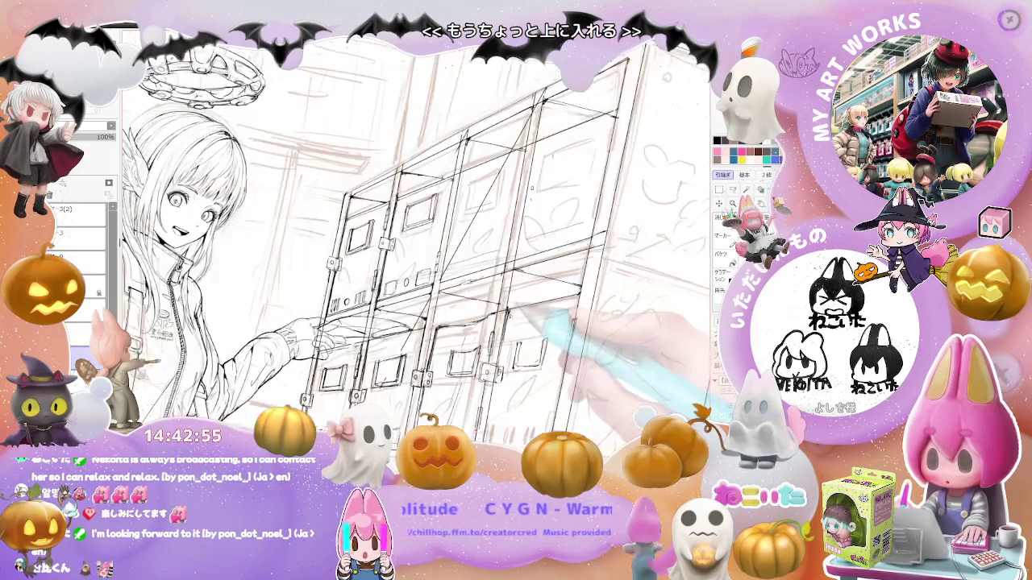
scroll(516, 307, "up", 1)
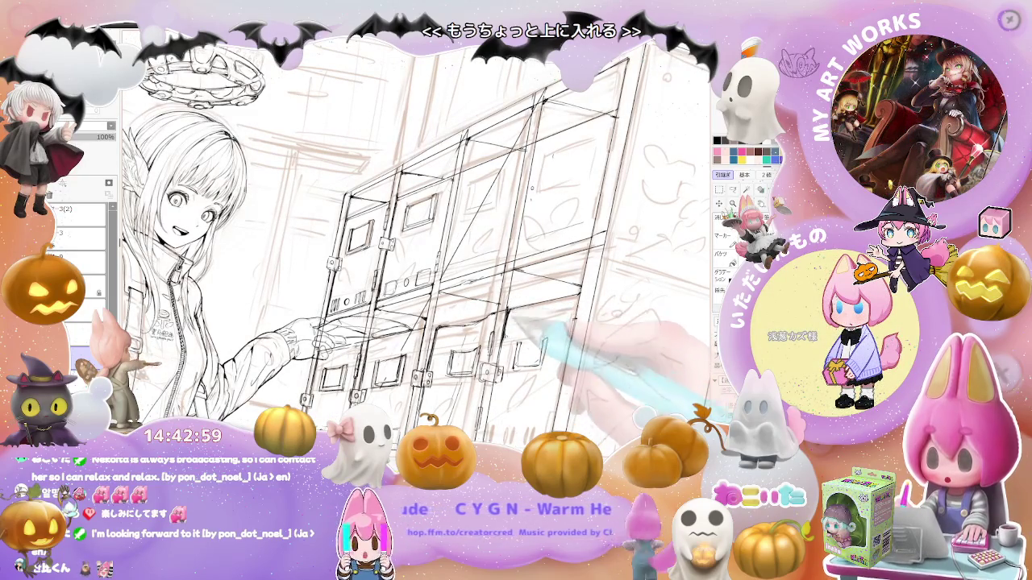
scroll(516, 306, "down", 1)
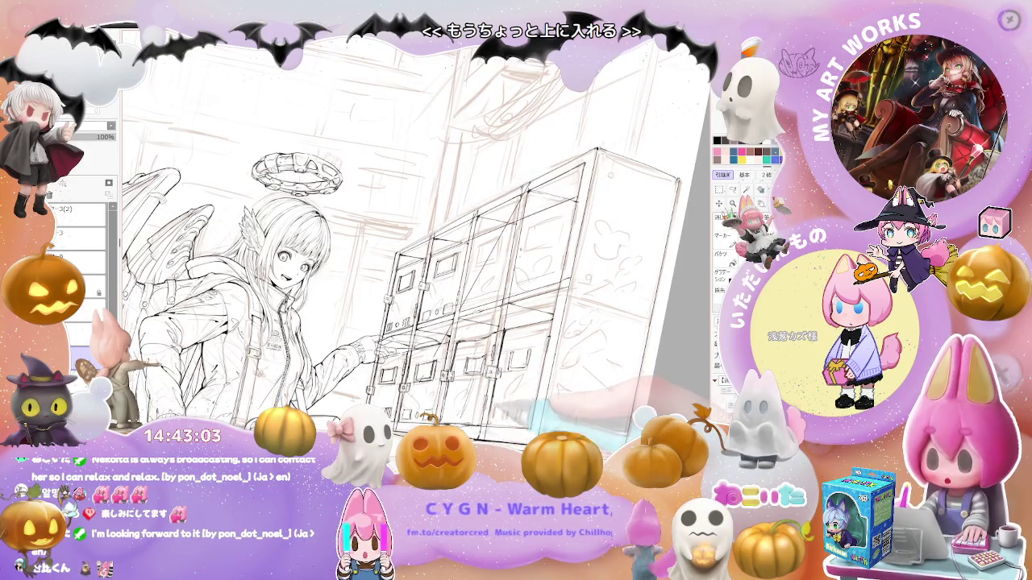
scroll(419, 266, "down", 2)
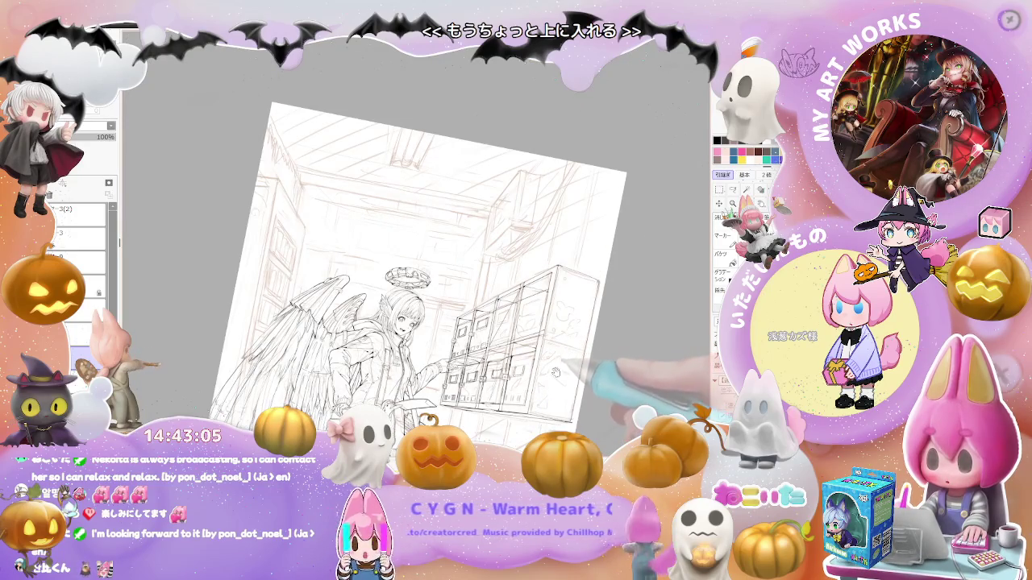
scroll(555, 372, "up", 3)
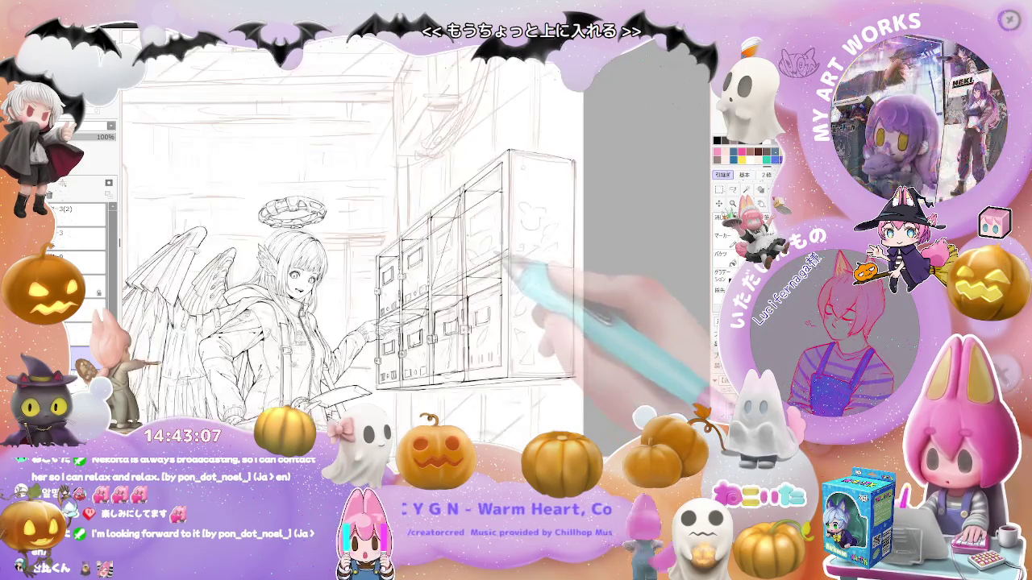
scroll(479, 258, "up", 2)
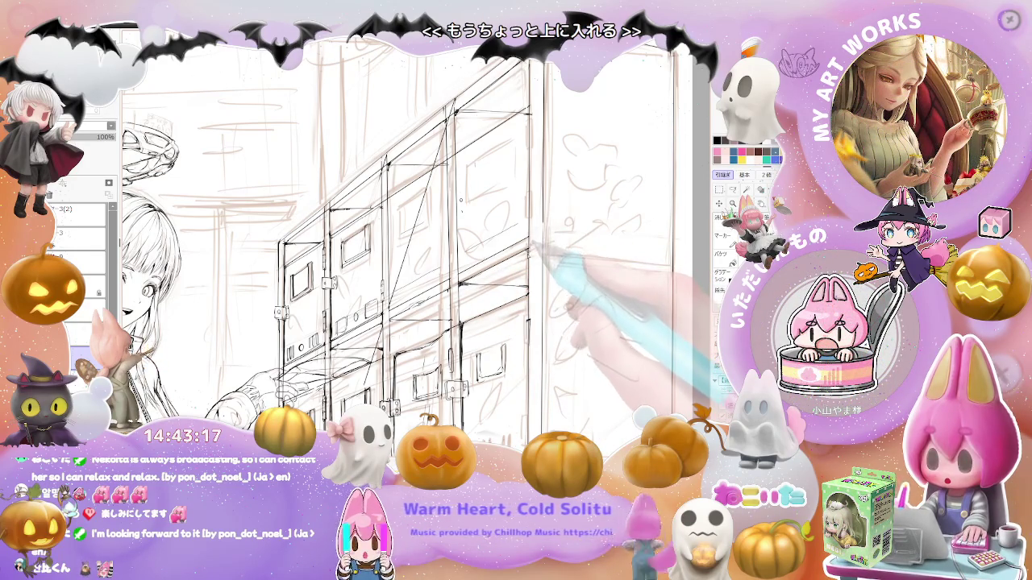
key("ctrl+minus")
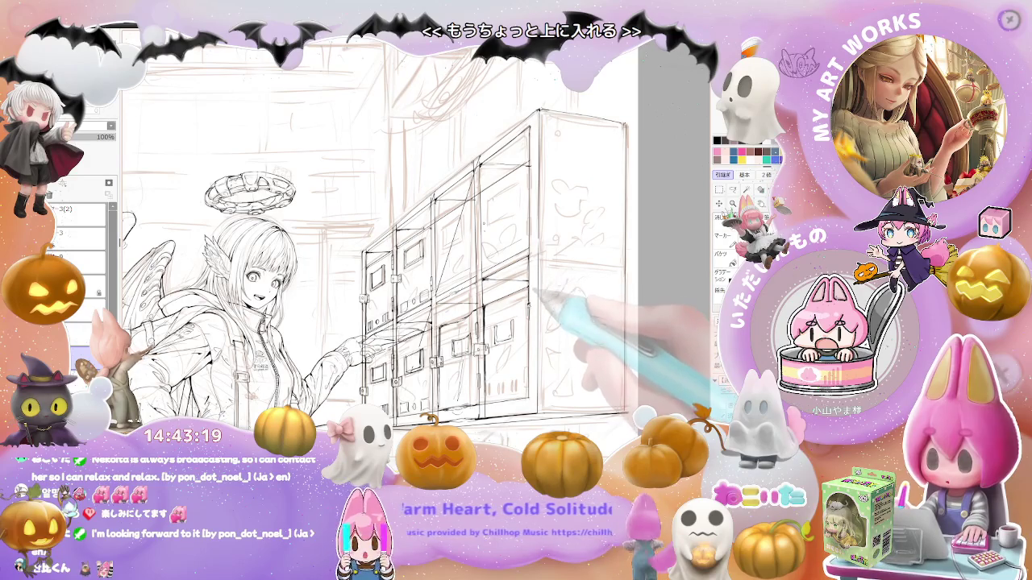
Tilt, straighten and zoom the canvas view onto the left locker columns for comfortable inking
key("ctrl+minus")
key("ctrl+minus")
key("asciicircum")
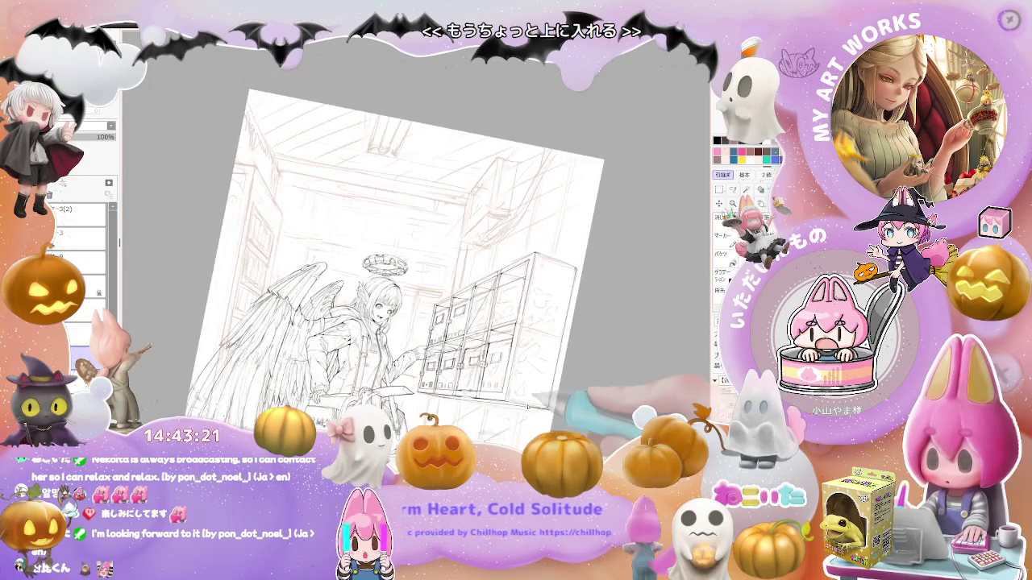
key("asciicircum")
key("asciicircum")
key("asciicircum")
key("minus")
key("minus")
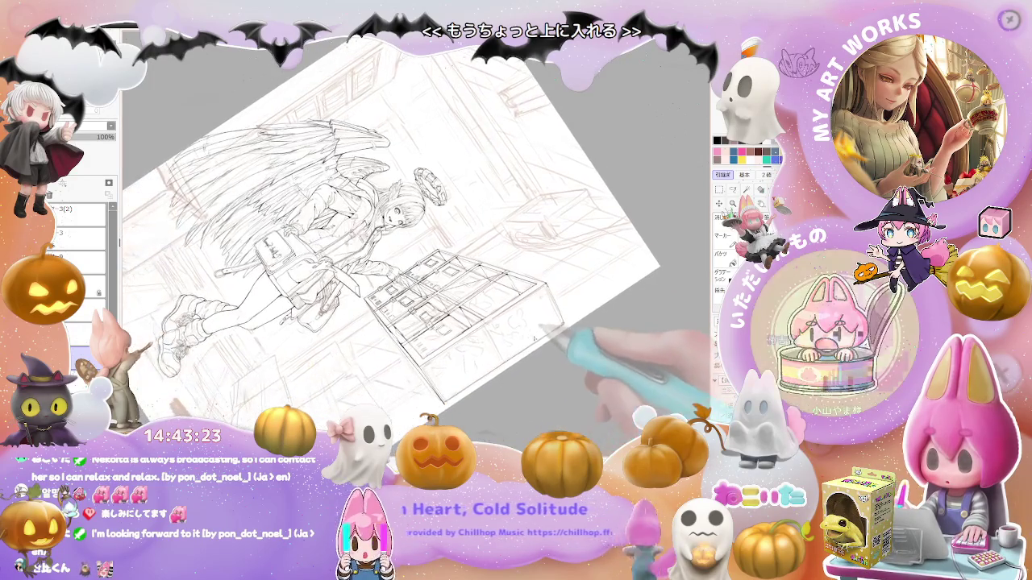
key("ctrl+plus")
key("ctrl+plus")
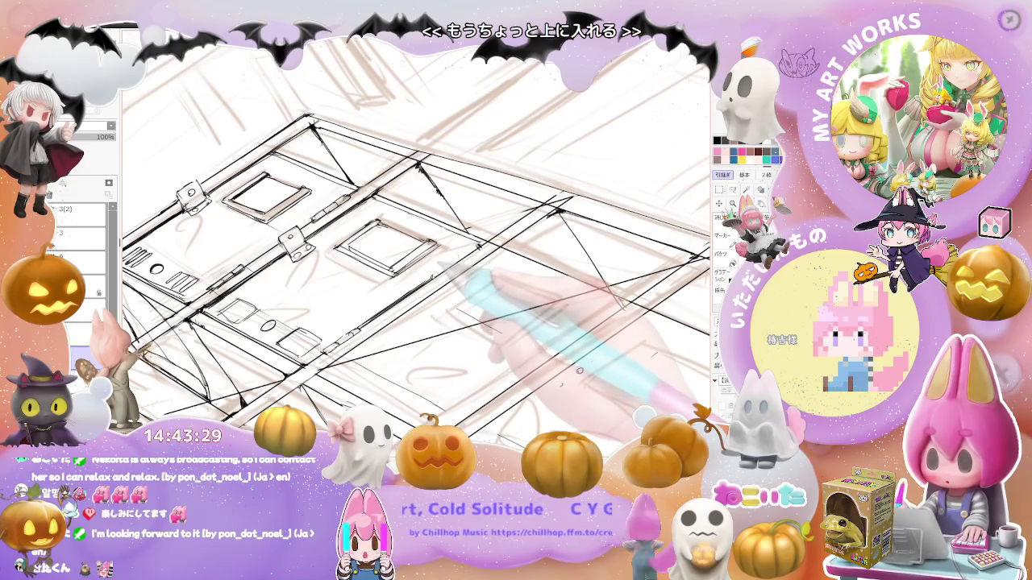
key("ctrl+minus")
key("Delete")
key("ctrl+plus")
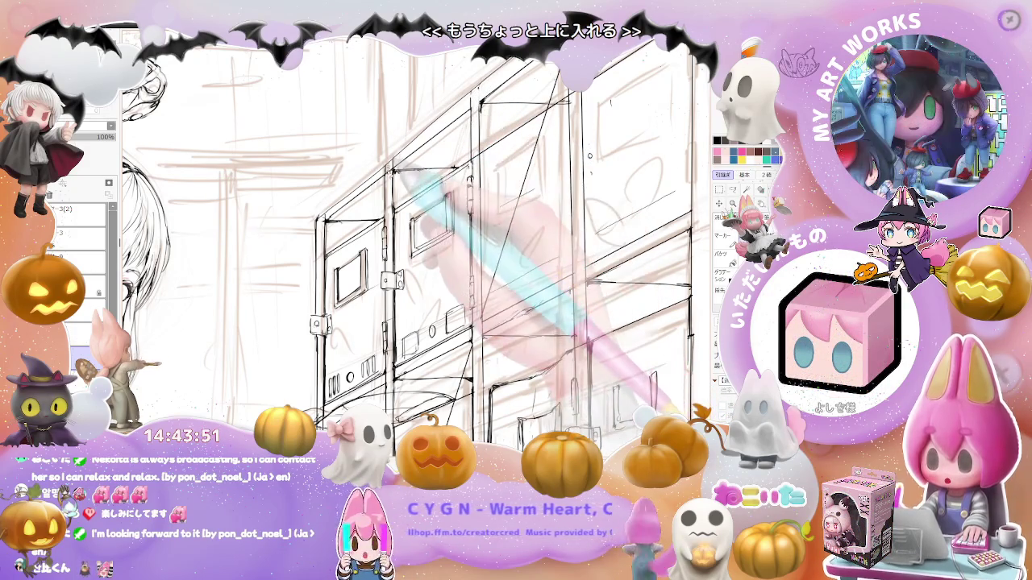
key("Return")
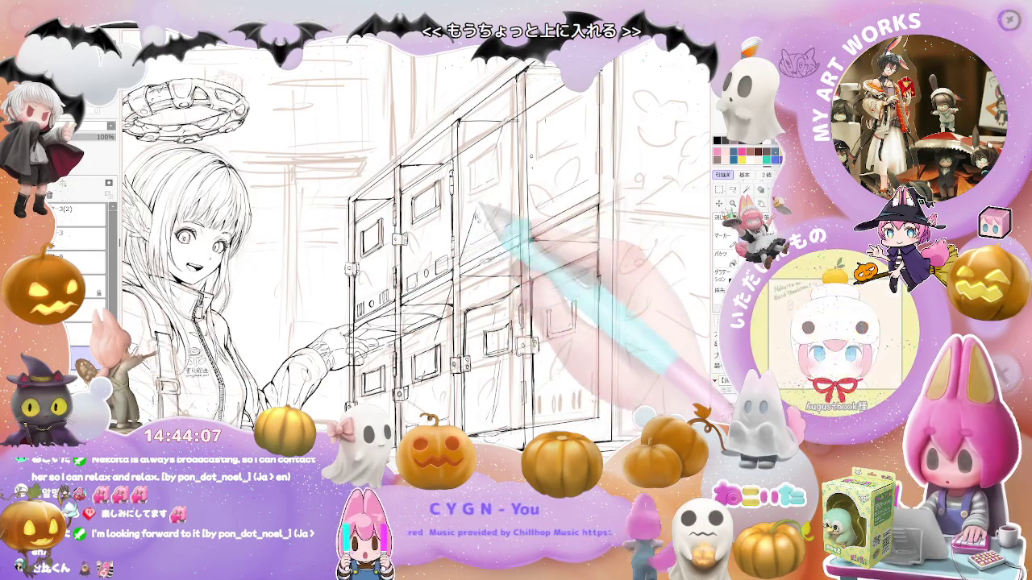
Fit the view, check the full composition, then zoom in on the lower lockers near the hand
key("ctrl+0")
key("ctrl+plus")
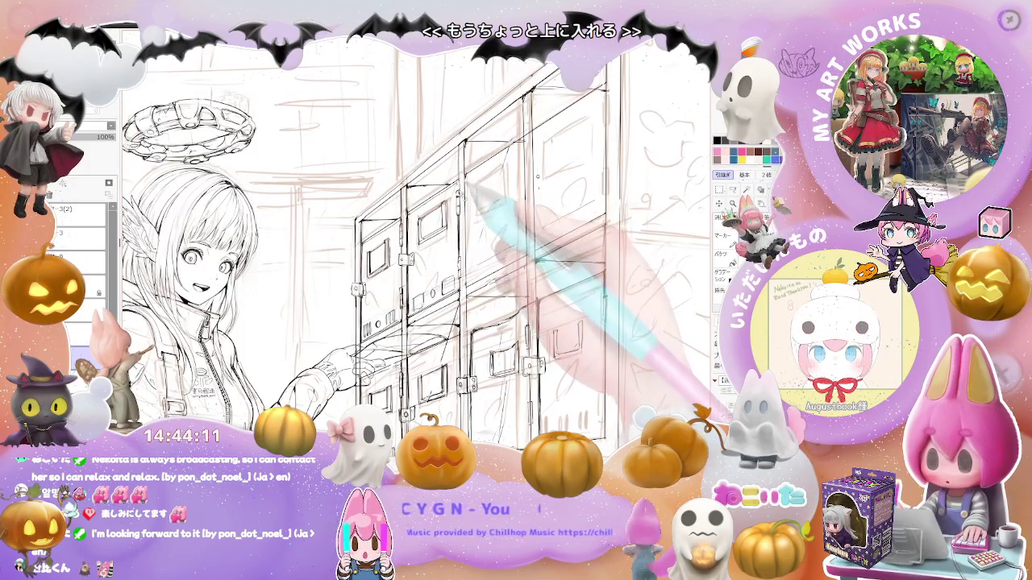
key("ctrl+minus")
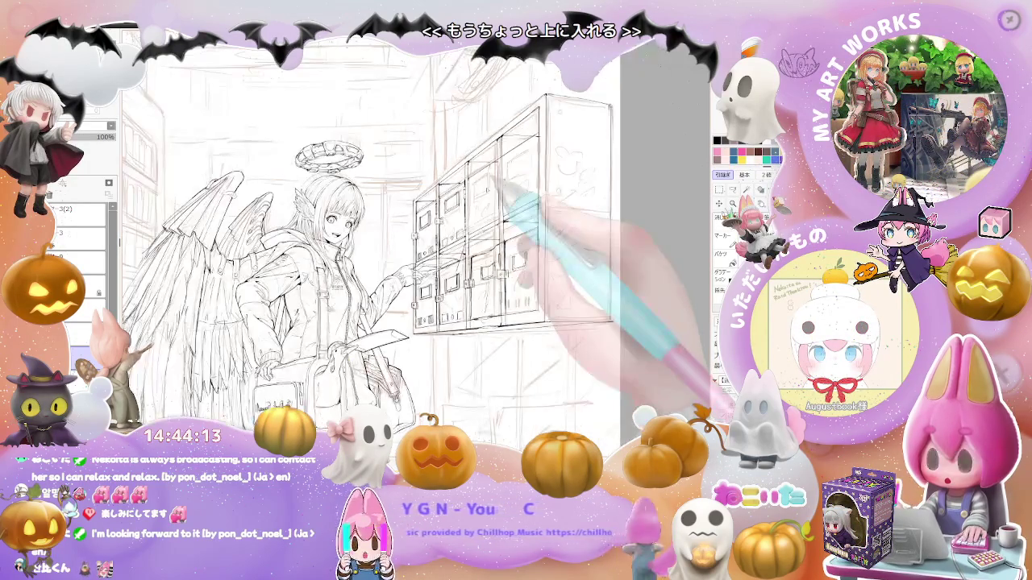
key("ctrl+minus")
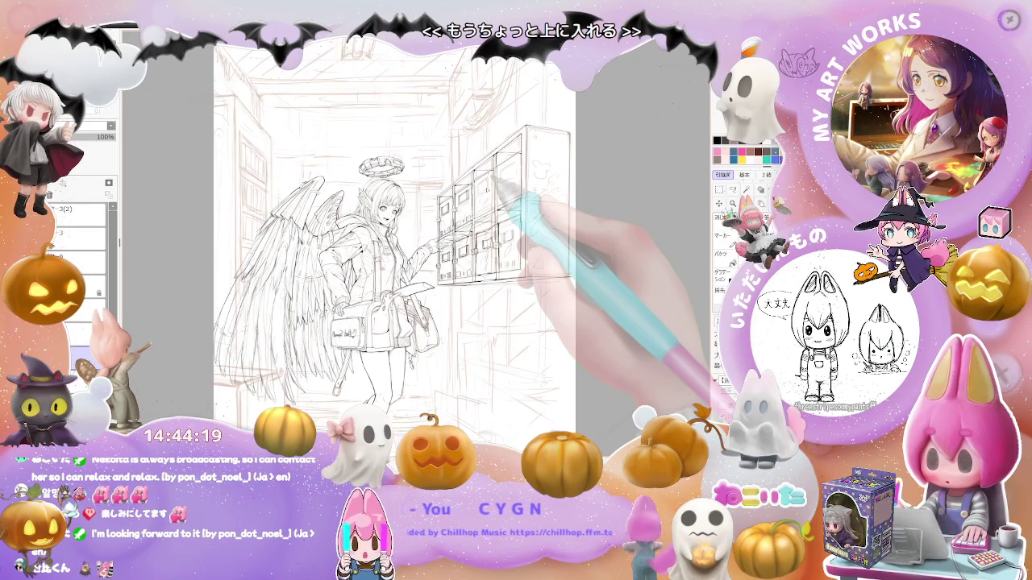
scroll(511, 182, "up", 3)
scroll(511, 182, "up", 3)
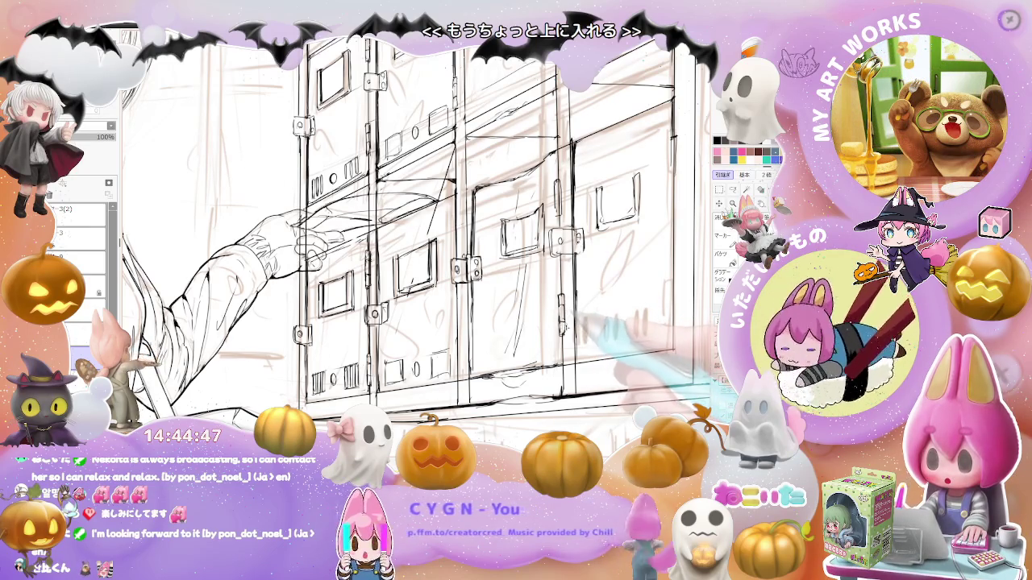
Zoom out to the whole character, zoom in close on the right locker columns, then review
key("ctrl+minus")
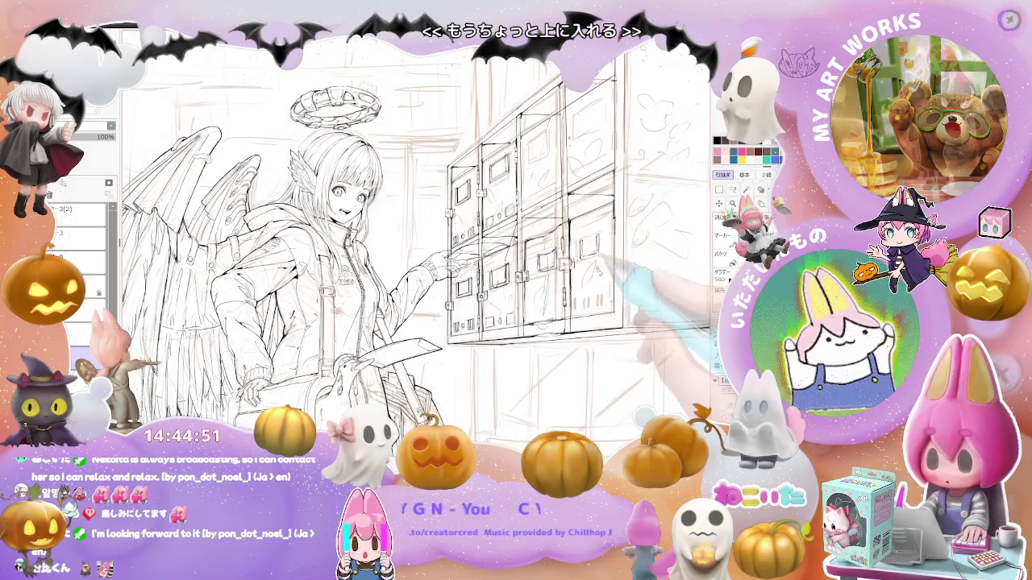
key("ctrl+minus")
key("ctrl+plus")
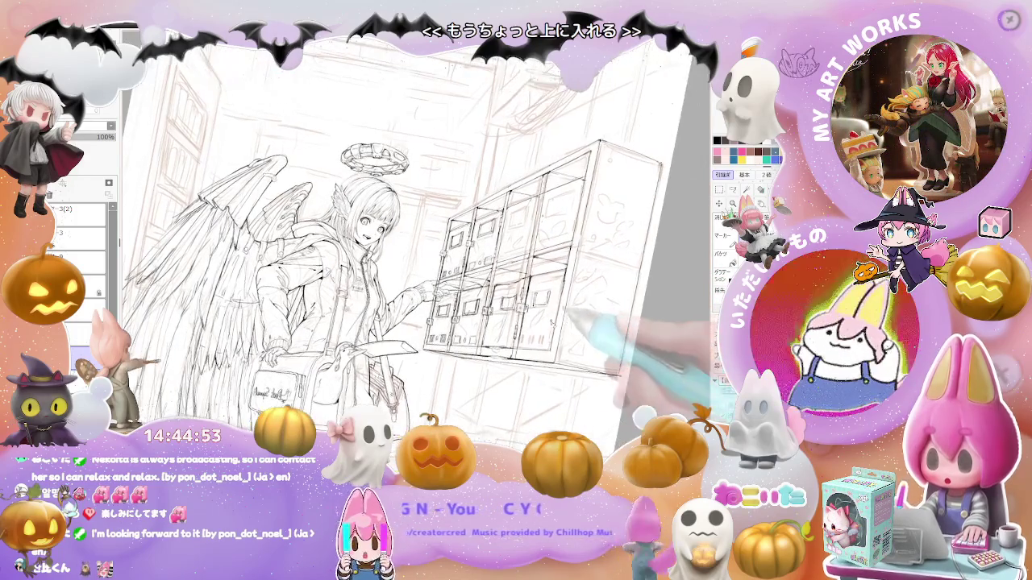
key("ctrl+plus")
key("ctrl+plus")
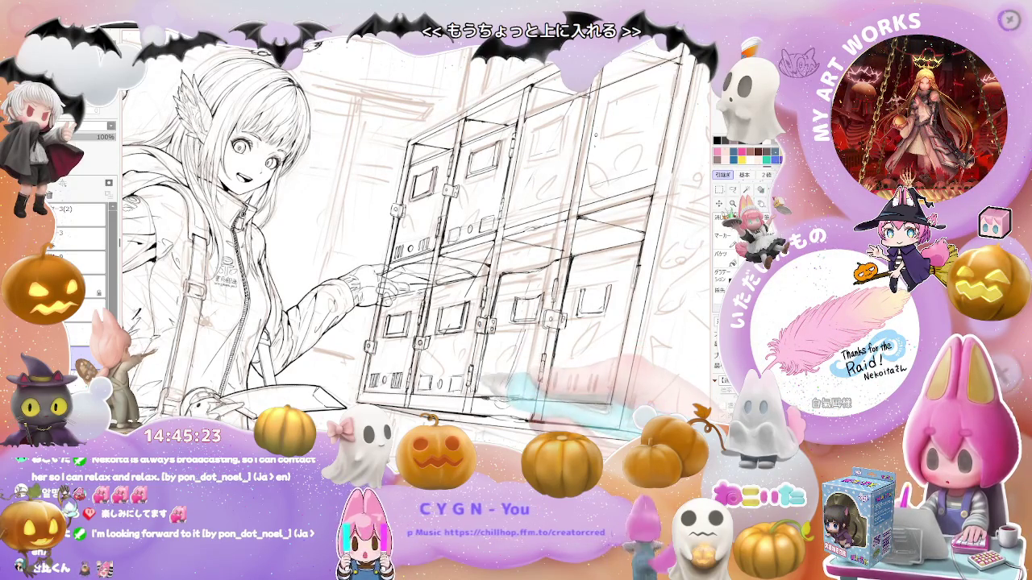
key("ctrl+minus")
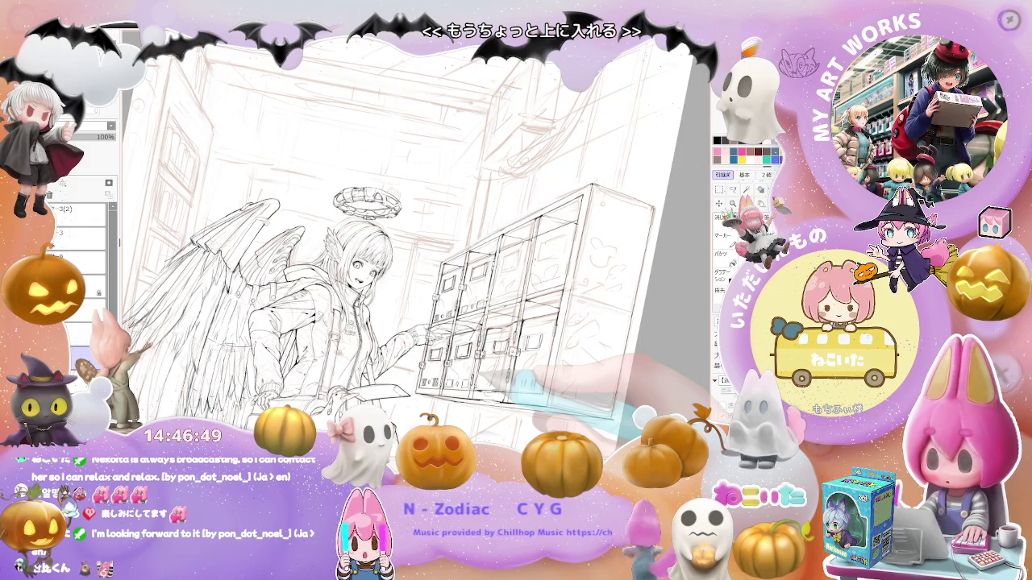
Zoom in, rotate the view upright, centre the locker wall, then fit the whole illustration
key("ctrl+plus")
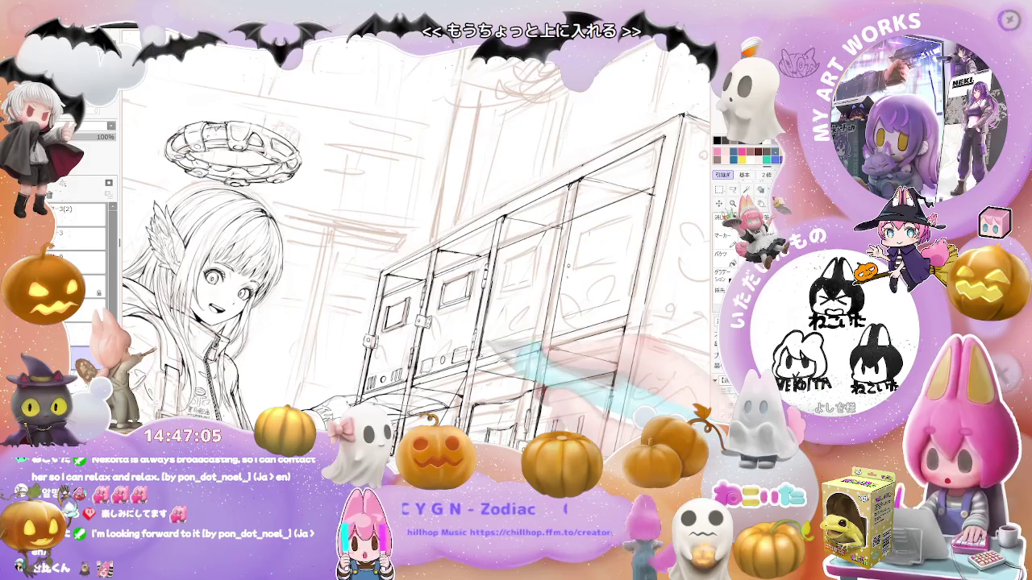
key("Home")
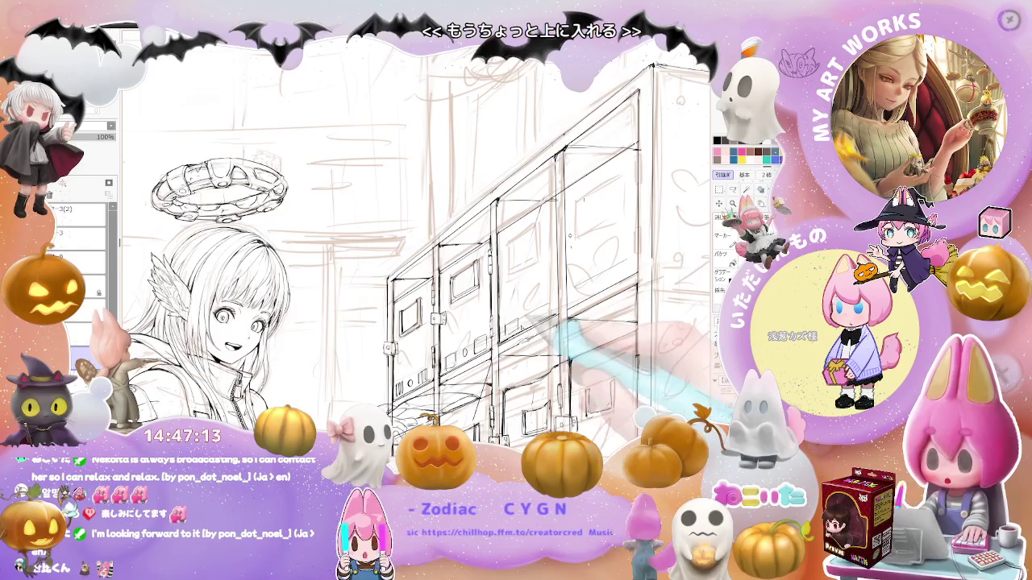
left_click_drag(532, 323, 496, 340)
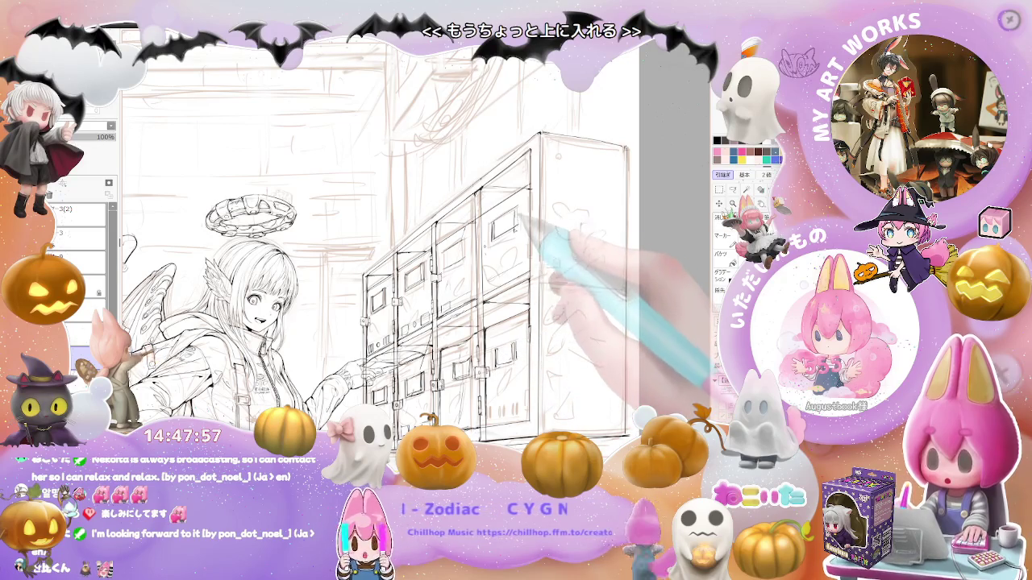
key("ctrl+0")
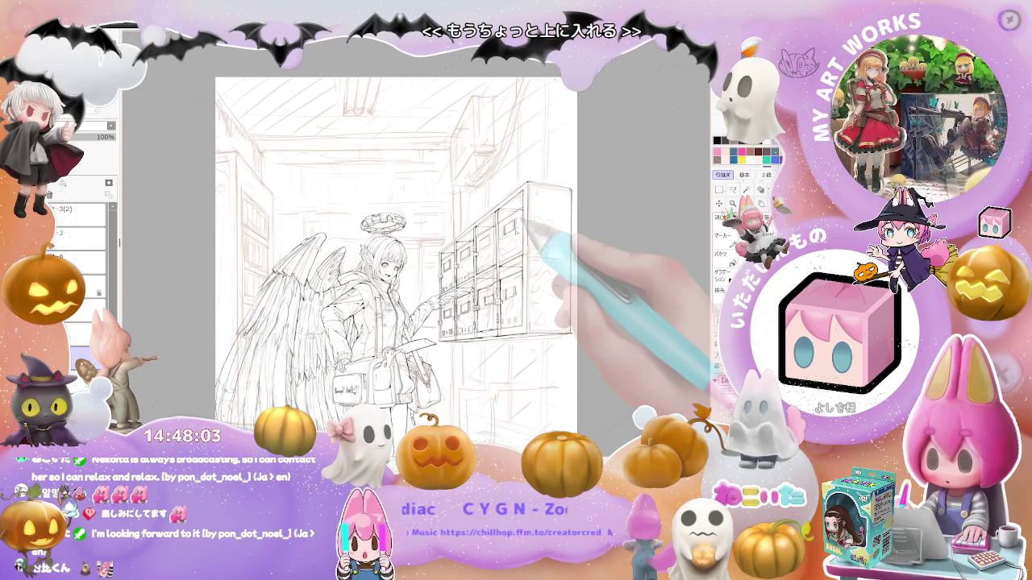
scroll(520, 189, "up", 2)
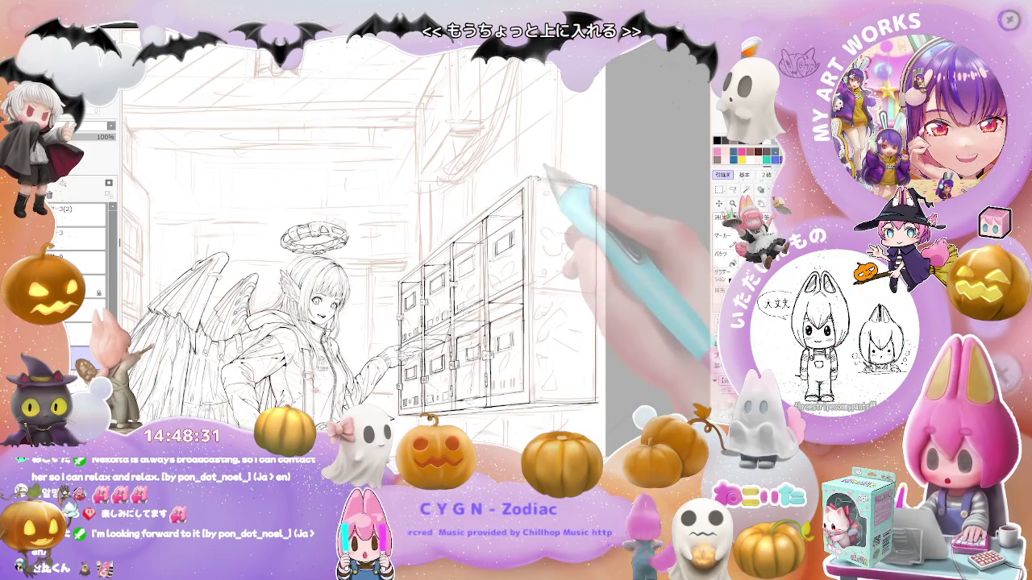
key("ctrl+minus")
key("ctrl+minus")
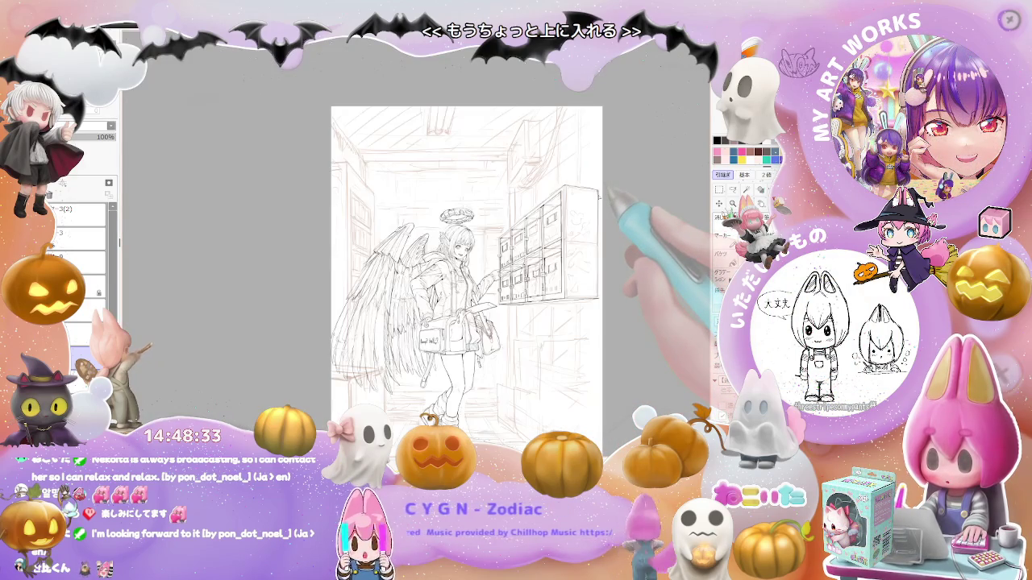
key("ctrl+minus")
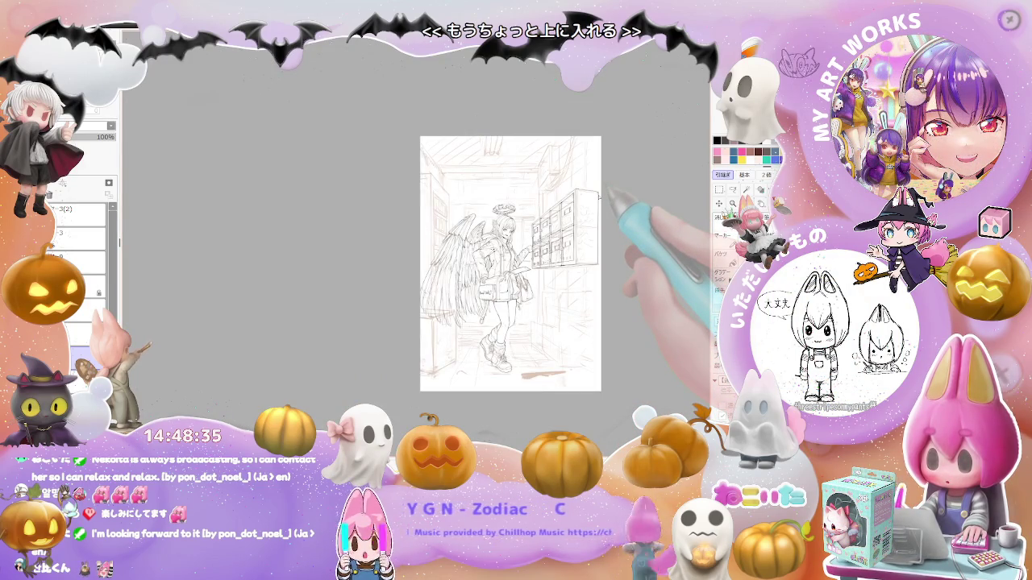
key("ctrl+plus")
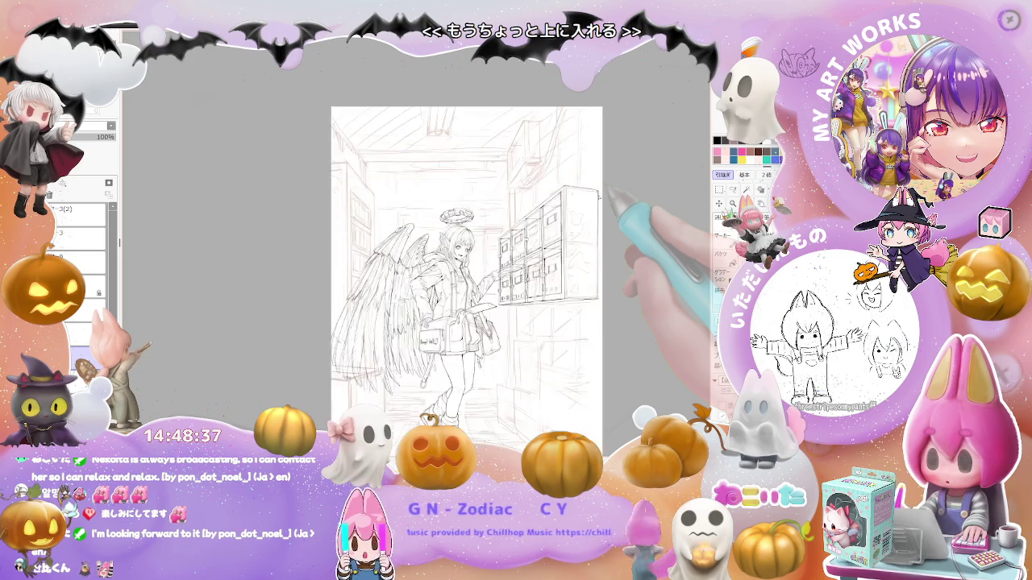
key("ctrl+plus")
key("ctrl+plus")
key("ctrl+plus")
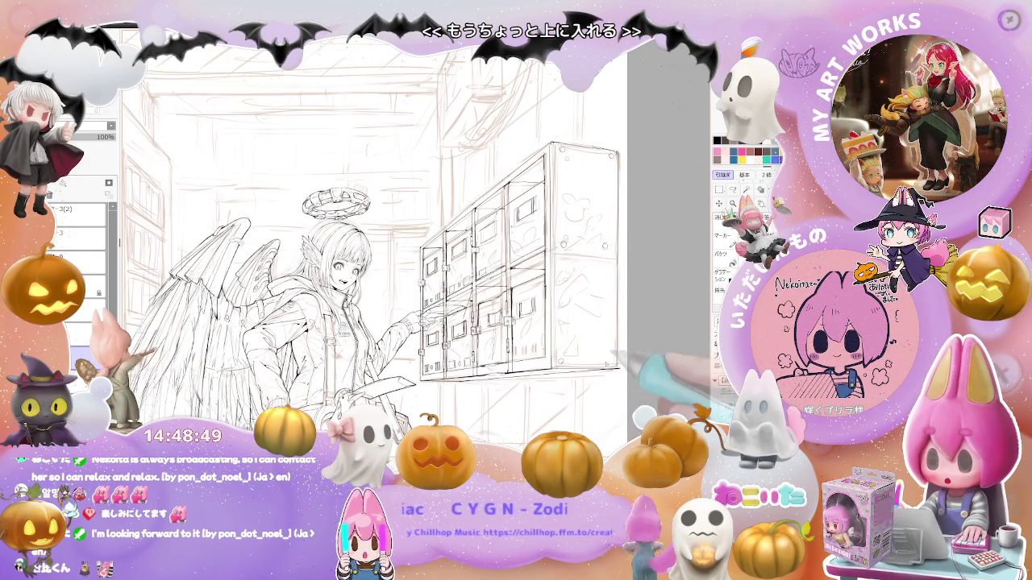
key("ctrl+minus")
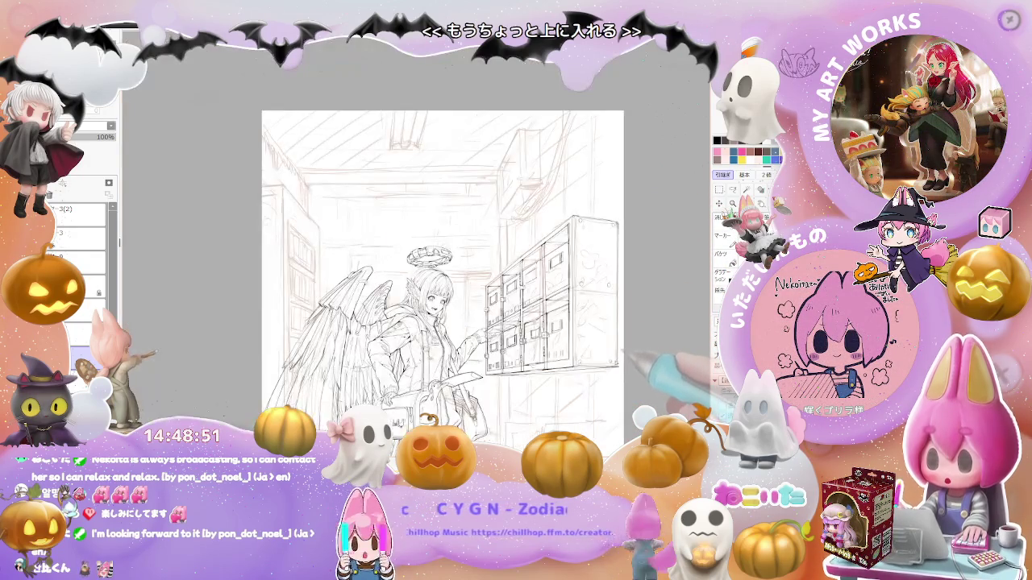
key("ctrl+minus")
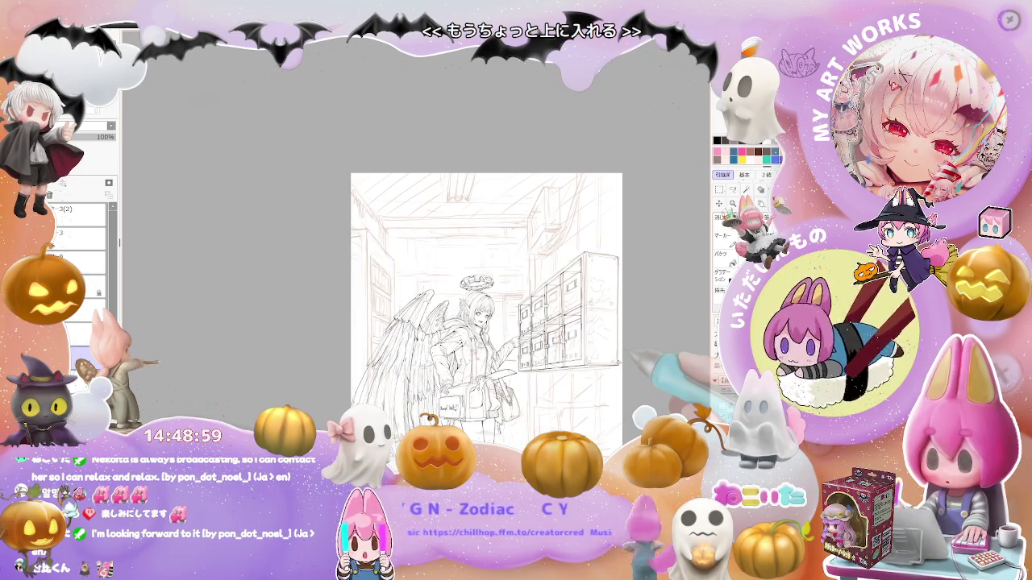
scroll(556, 387, "up", 1)
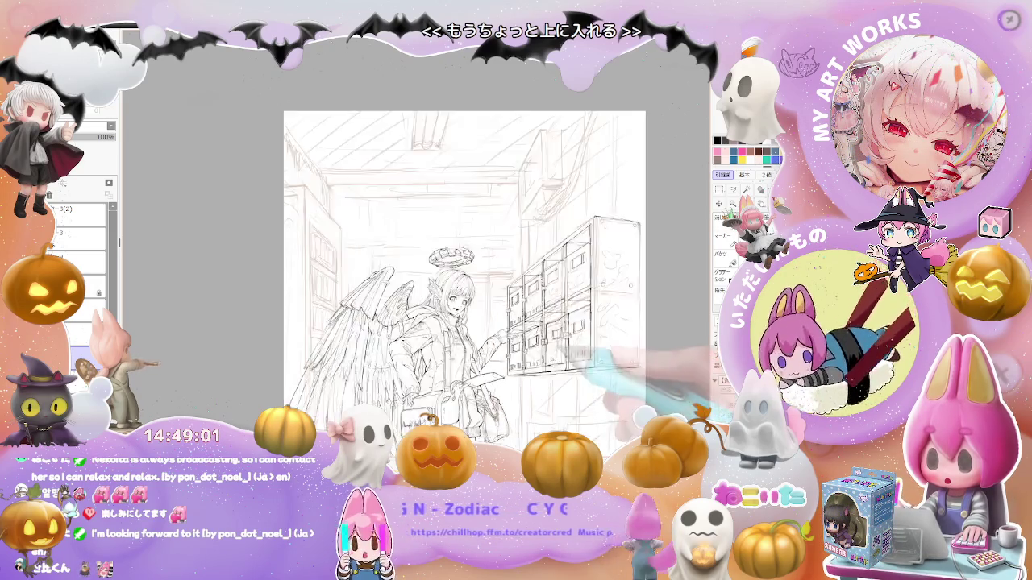
Zoom in on the locker wall, then zoom out to show the girl and lockers together
scroll(556, 387, "up", 2)
scroll(556, 386, "up", 2)
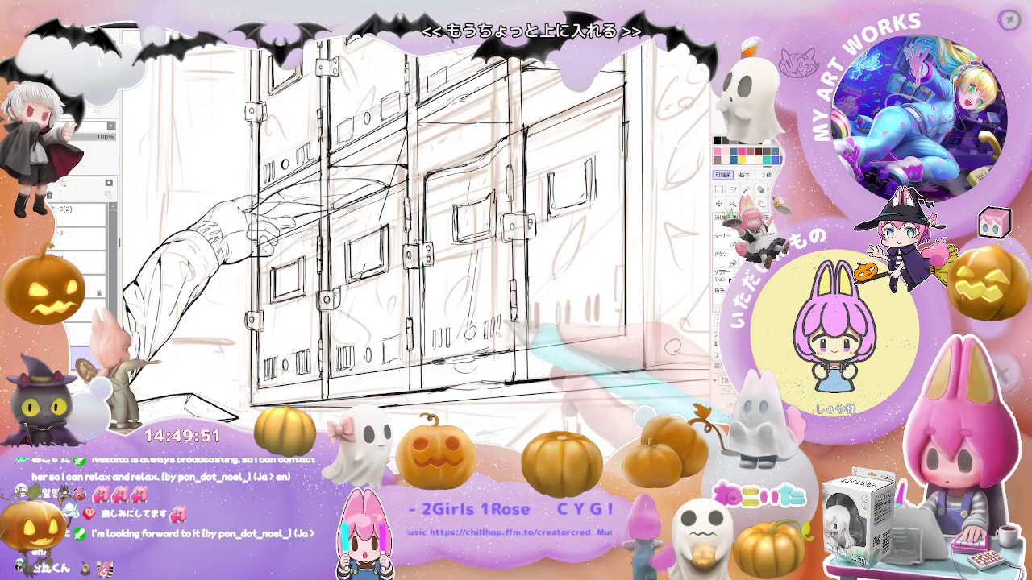
key("ctrl+minus")
key("ctrl+minus")
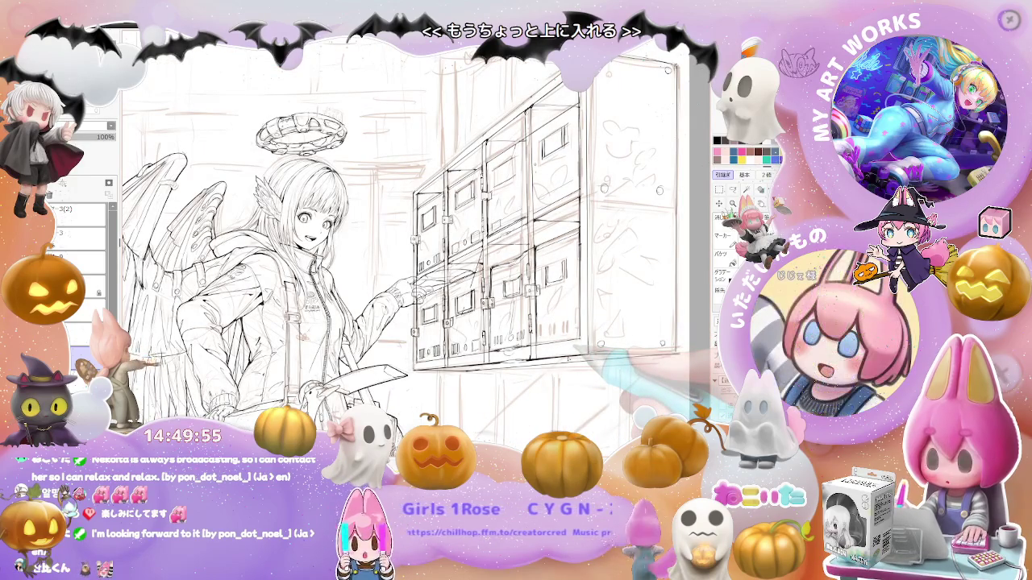
key("ctrl+minus")
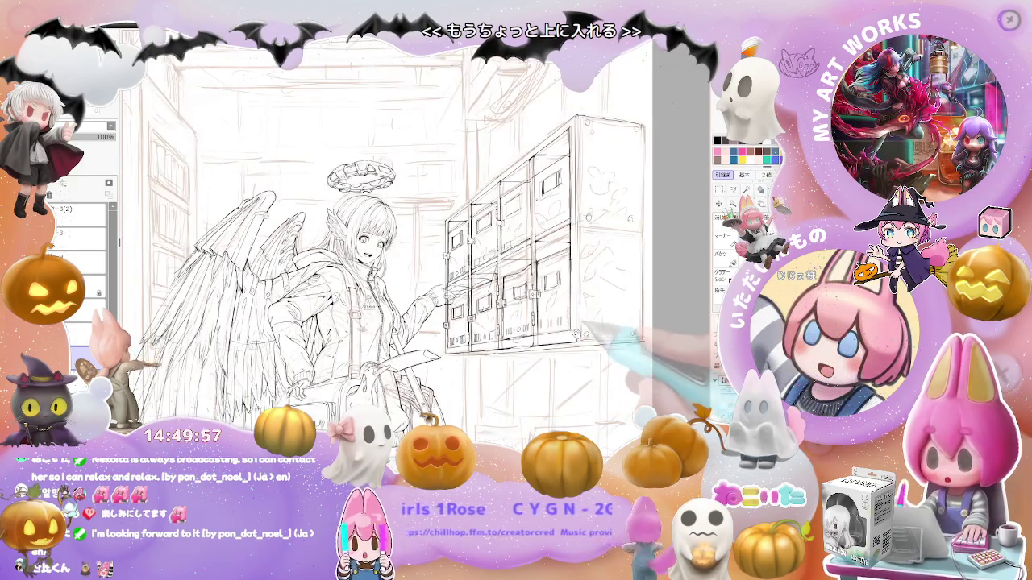
key("ctrl+minus")
key("ctrl+minus")
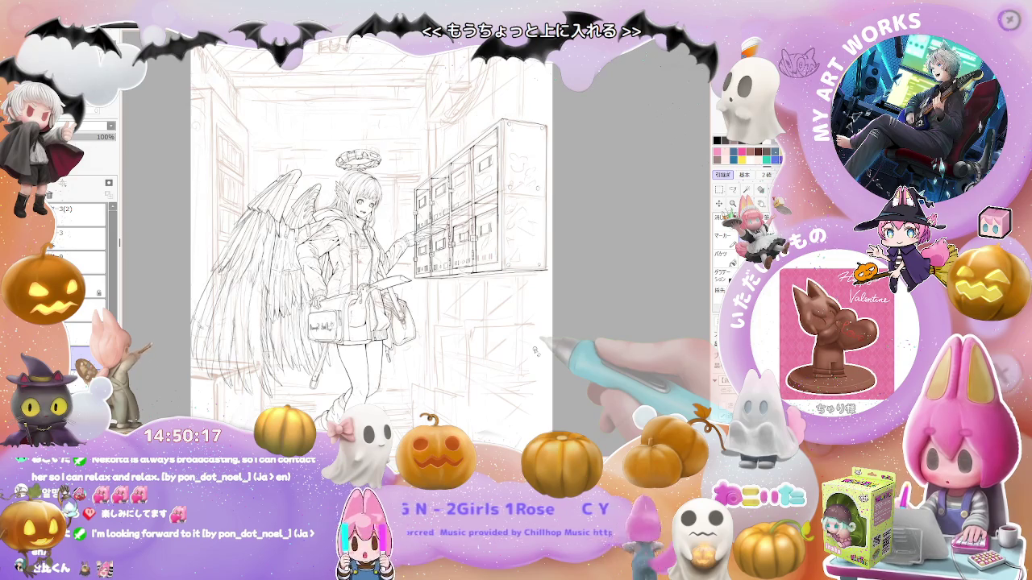
Zoom in on the mailboxes and add small line marks to the right mailbox door
scroll(534, 351, "down", 1)
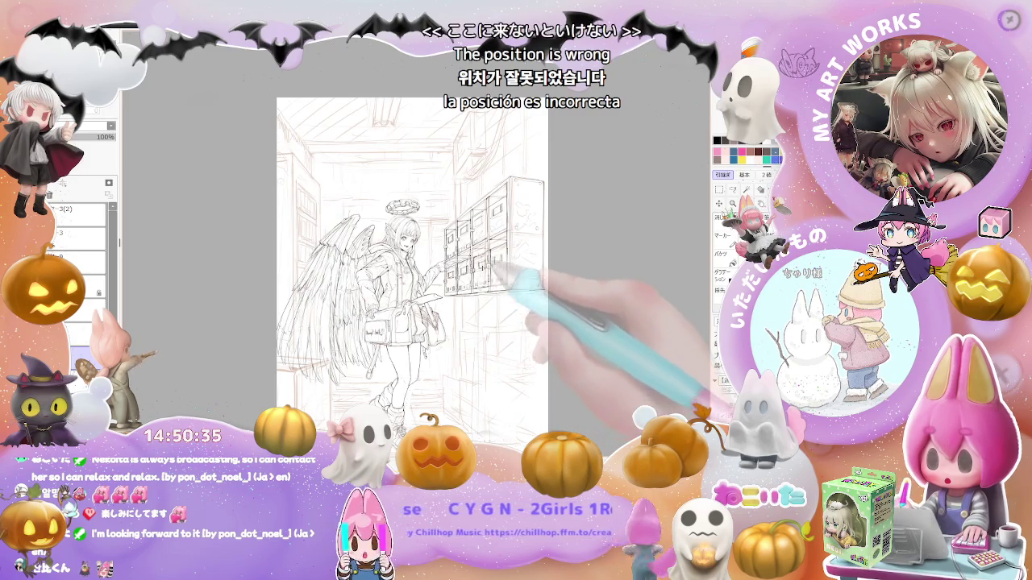
scroll(479, 254, "up", 5)
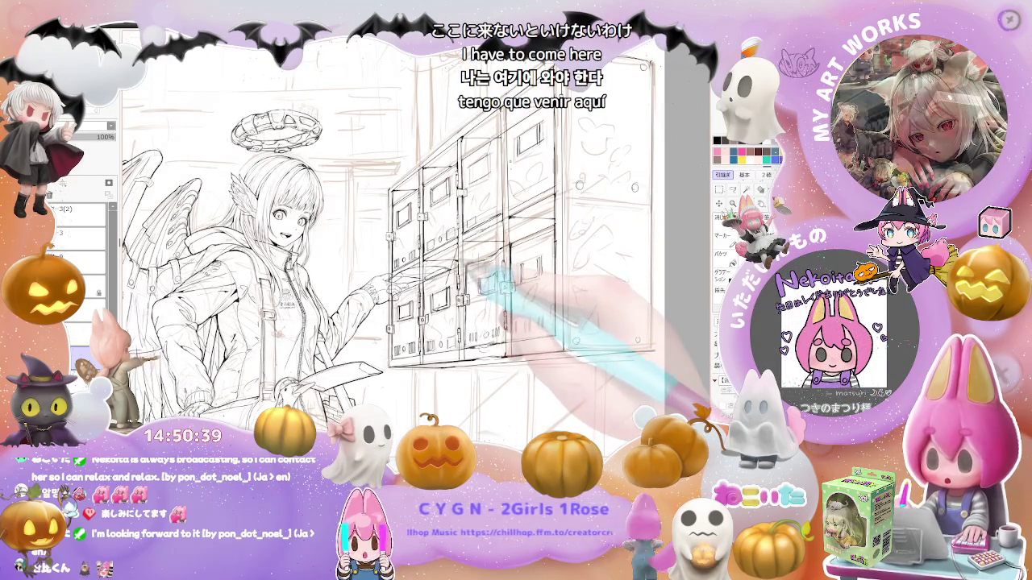
scroll(483, 274, "down", 2)
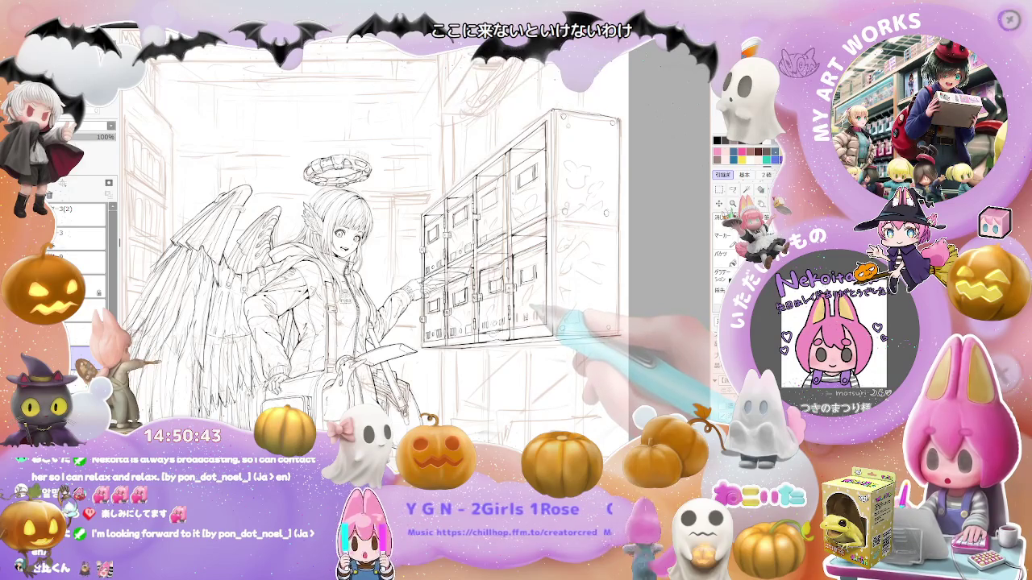
scroll(556, 322, "down", 2)
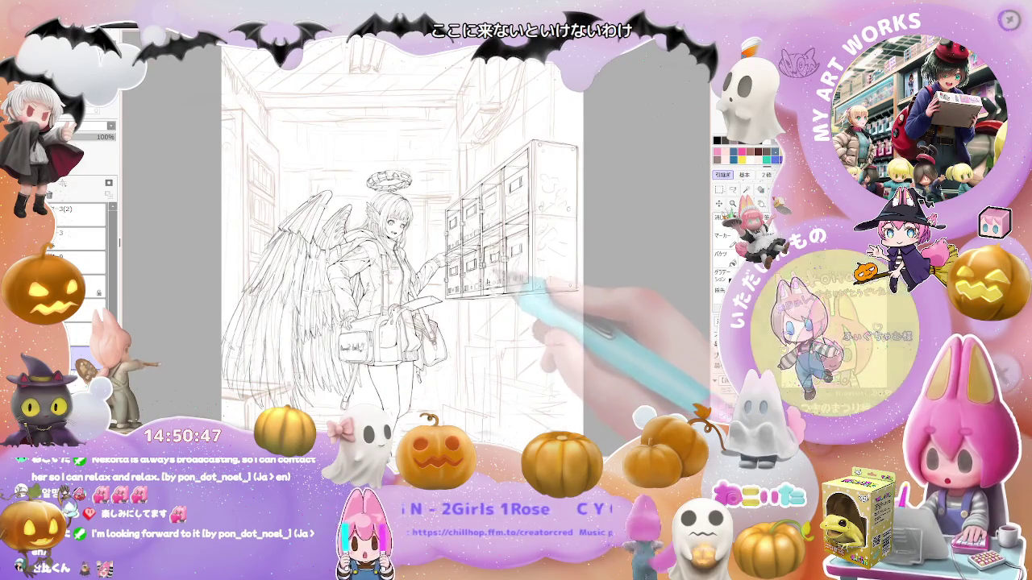
scroll(508, 387, "up", 2)
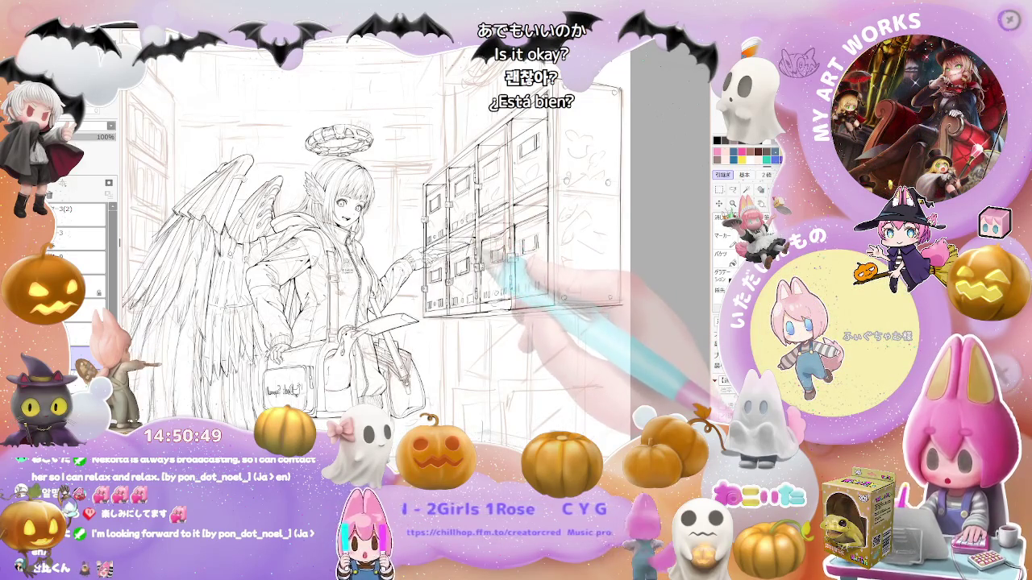
scroll(508, 266, "down", 2)
scroll(524, 222, "up", 1)
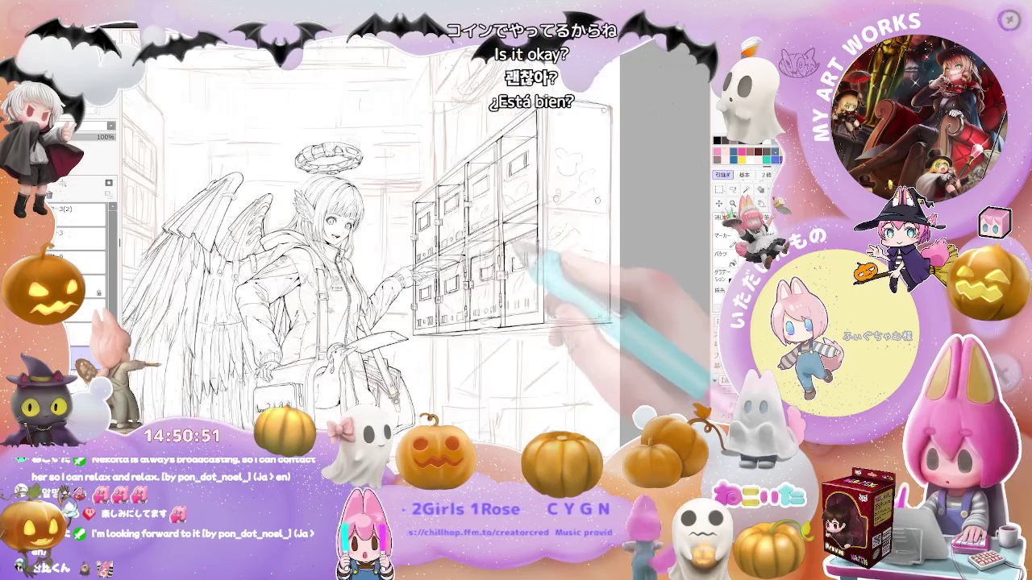
scroll(524, 222, "up", 1)
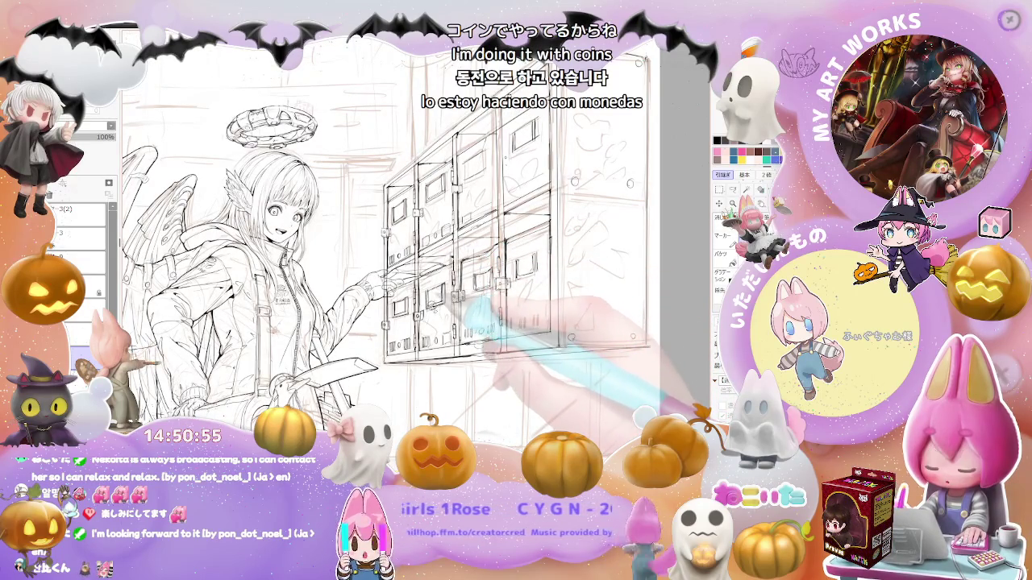
scroll(403, 242, "down", 2)
scroll(362, 242, "down", 1)
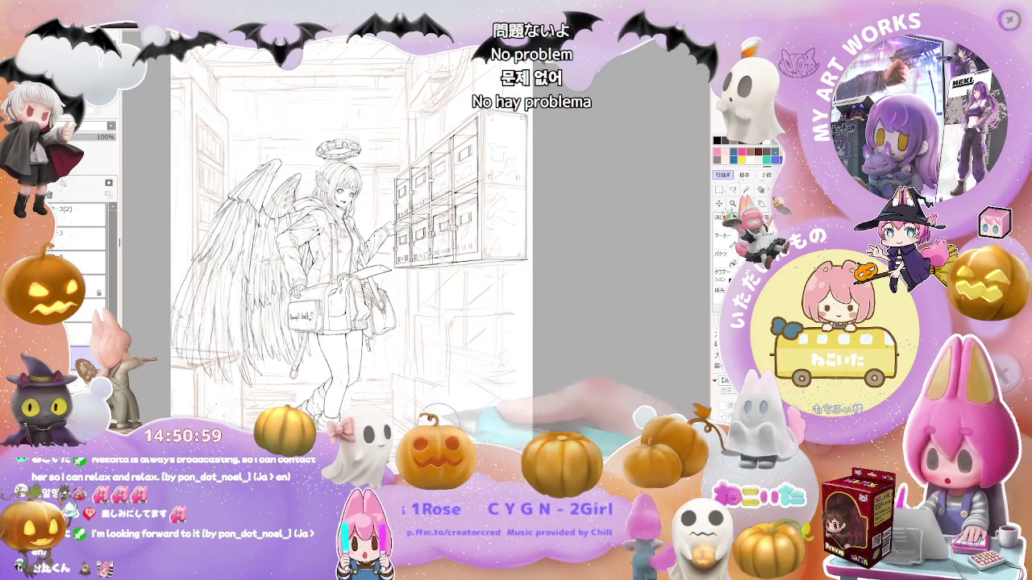
scroll(470, 385, "down", 1)
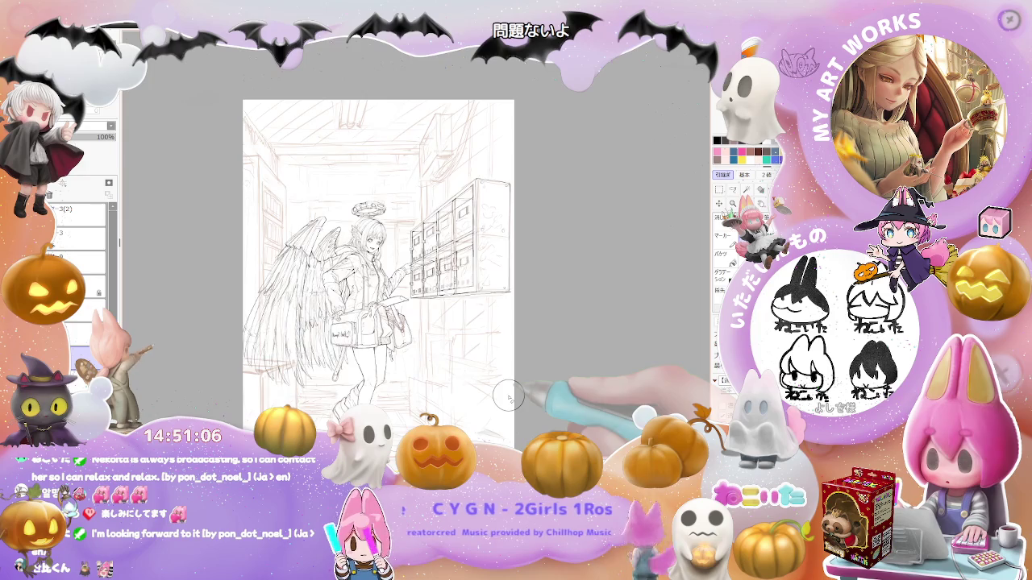
scroll(508, 396, "up", 2)
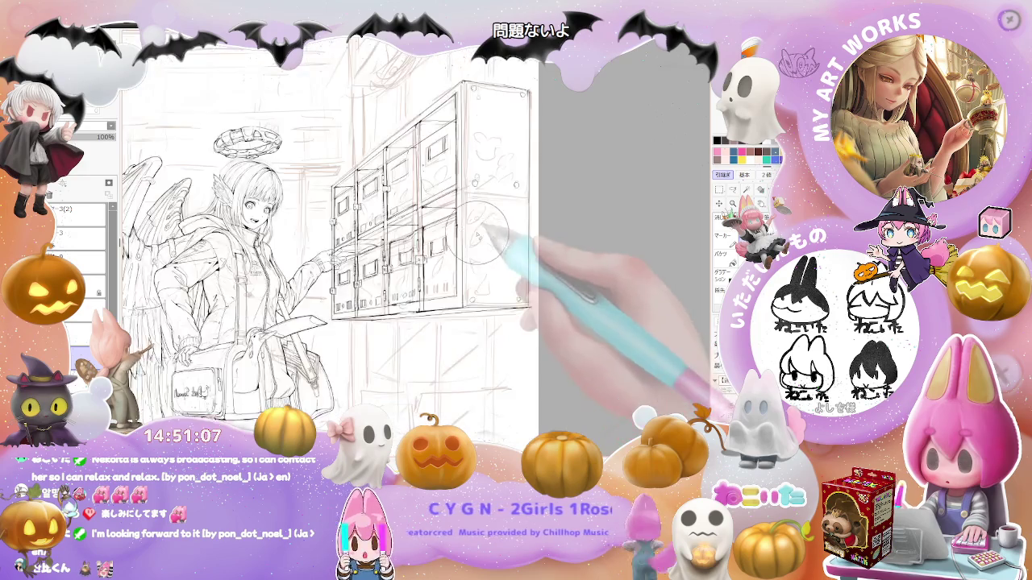
scroll(495, 218, "up", 1)
scroll(502, 218, "down", 1)
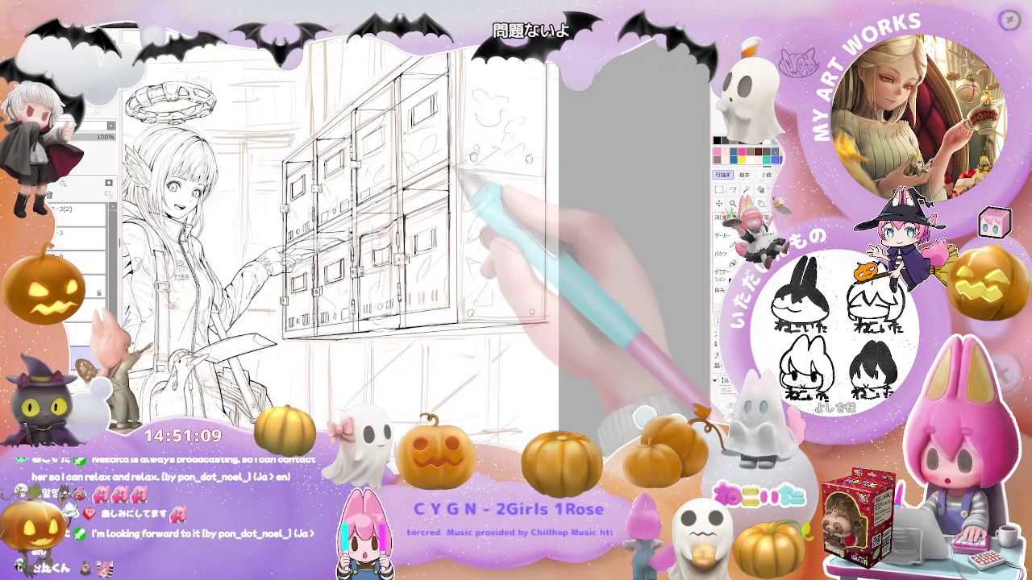
scroll(448, 185, "down", 1)
left_click_drag(448, 185, 455, 173)
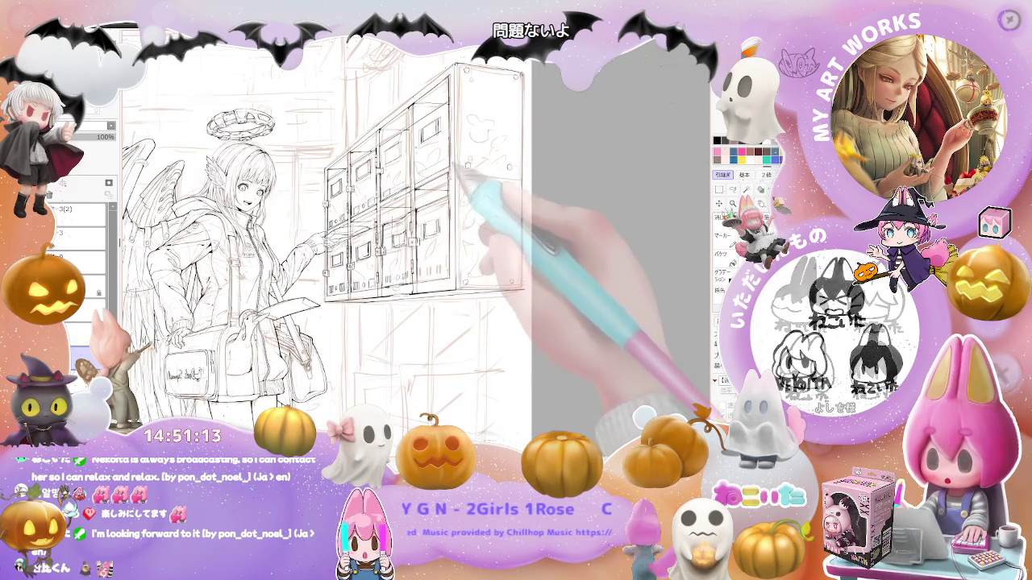
Fit the whole page, reposition it, and mirror the view horizontally to check the drawing
scroll(463, 193, "down", 1)
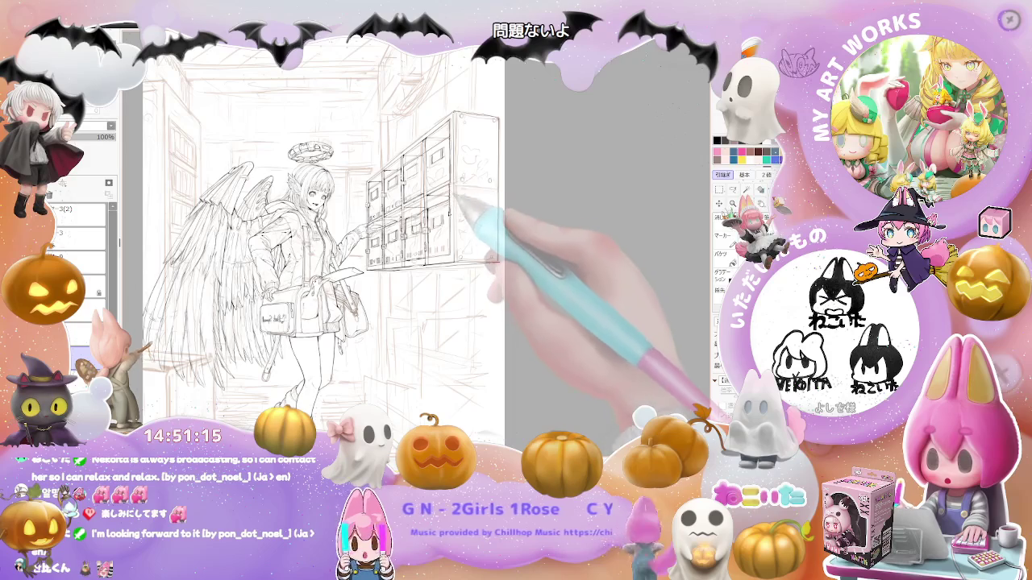
key("ctrl+0")
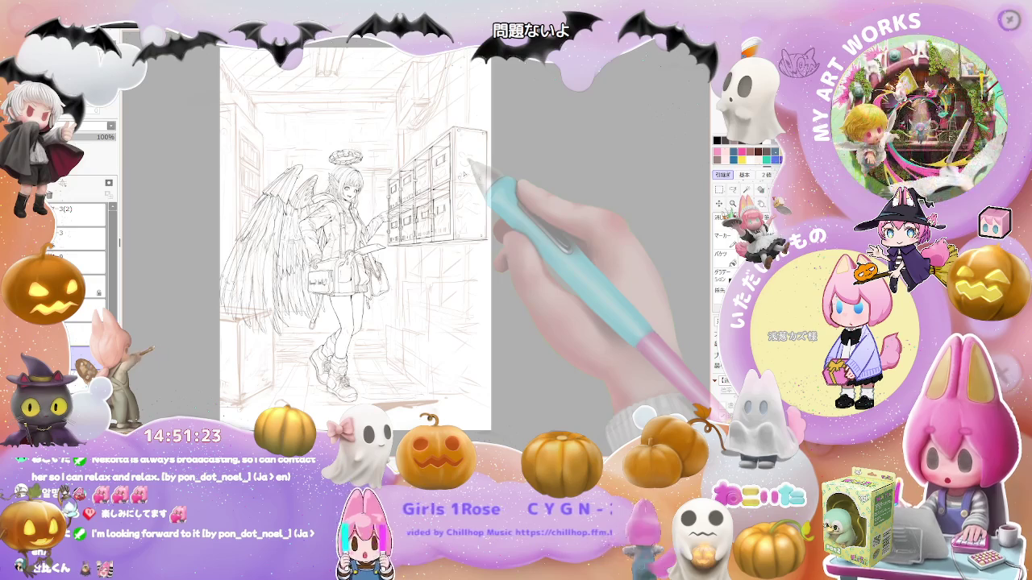
left_click_drag(484, 373, 508, 320)
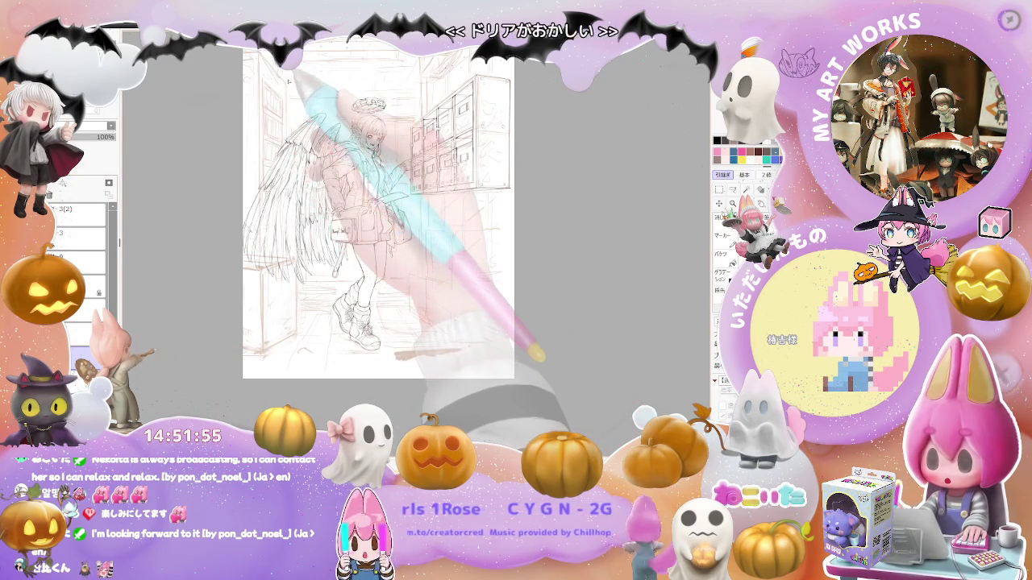
key("h")
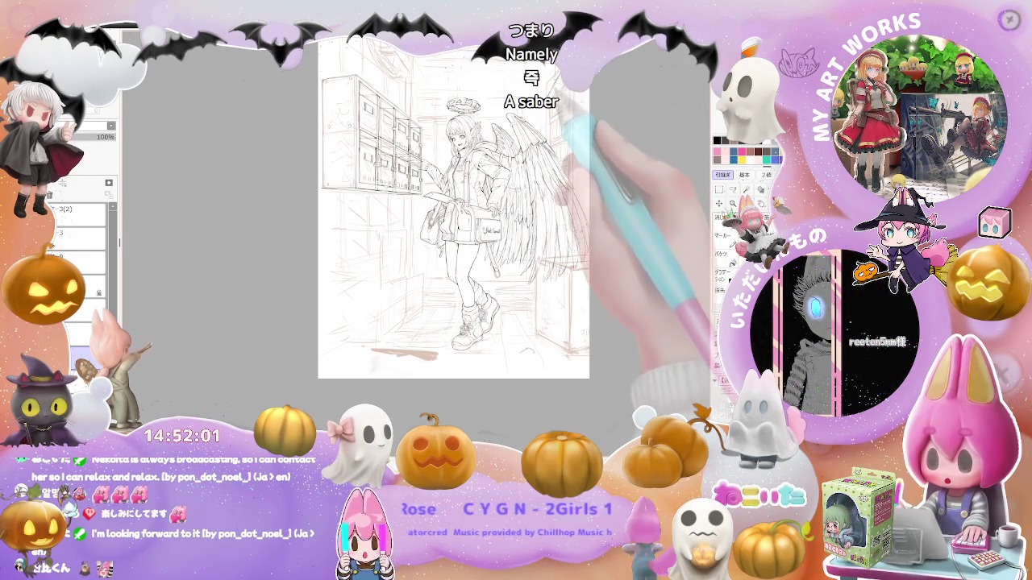
Recentre the horizontally mirrored canvas so the lockers sit on the left for a composition check
left_click_drag(451, 242, 420, 271)
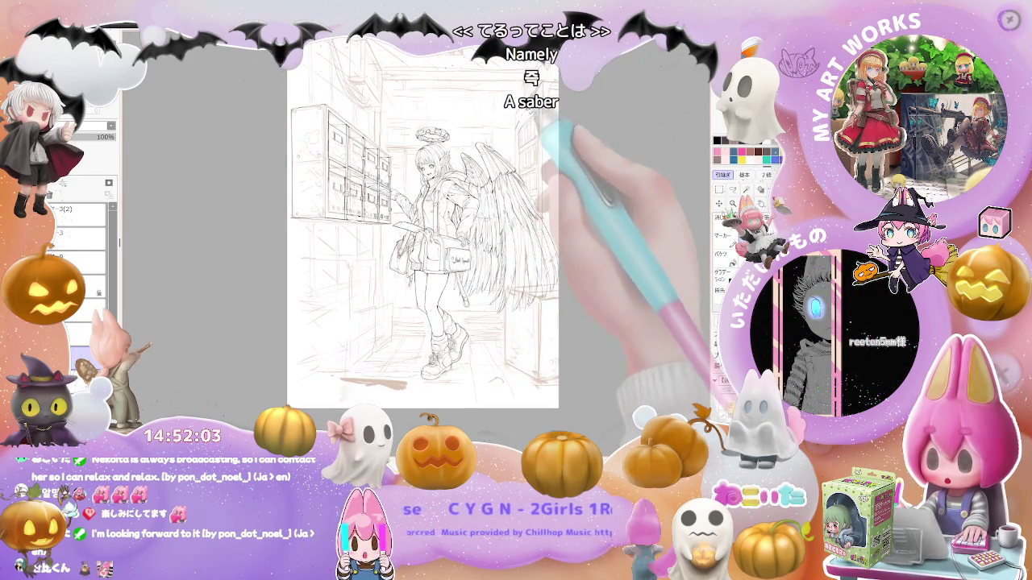
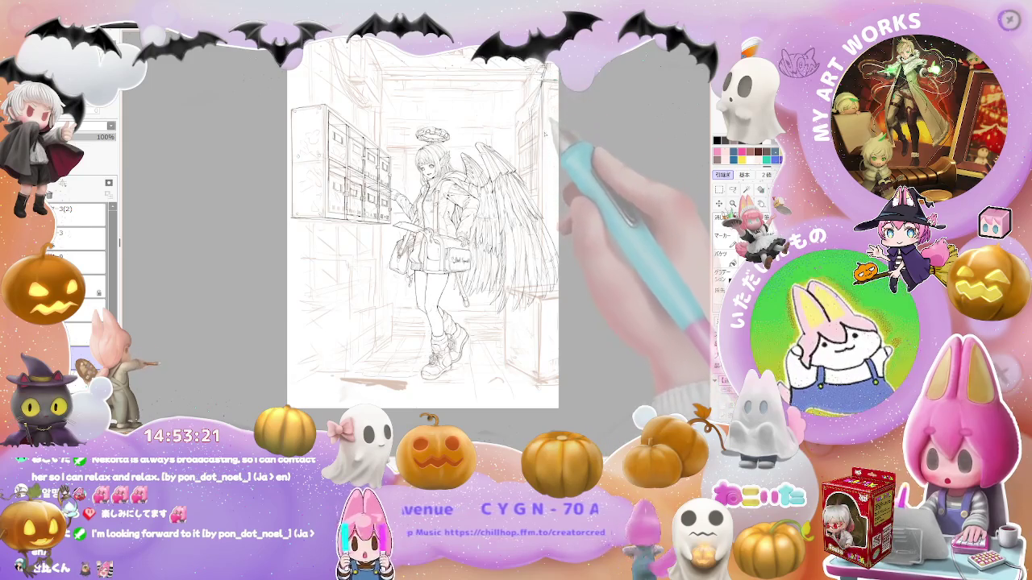
Mirror the canvas view horizontally and nudge the view into place
key("h")
left_click_drag(569, 183, 579, 191)
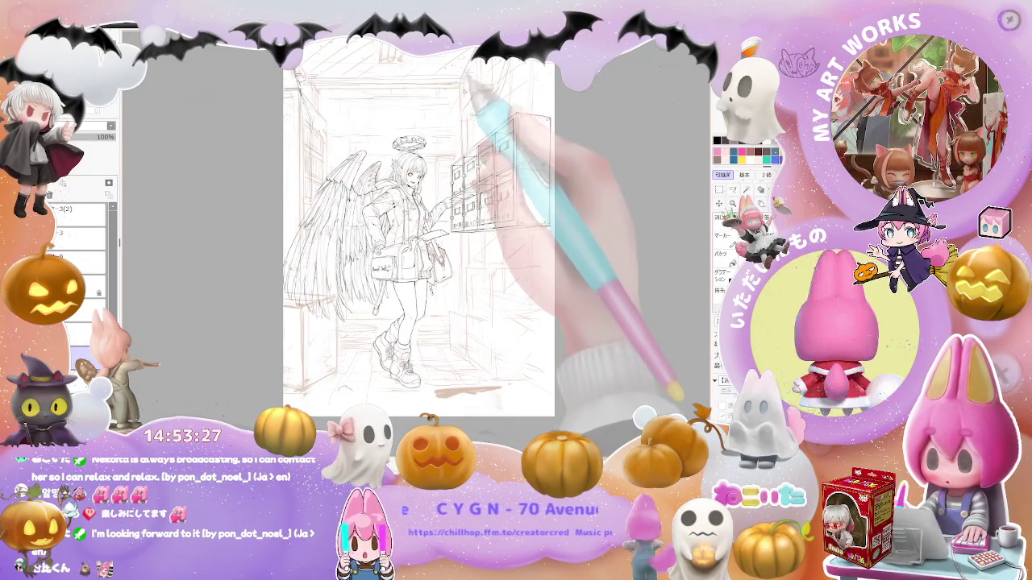
left_click_drag(516, 242, 510, 246)
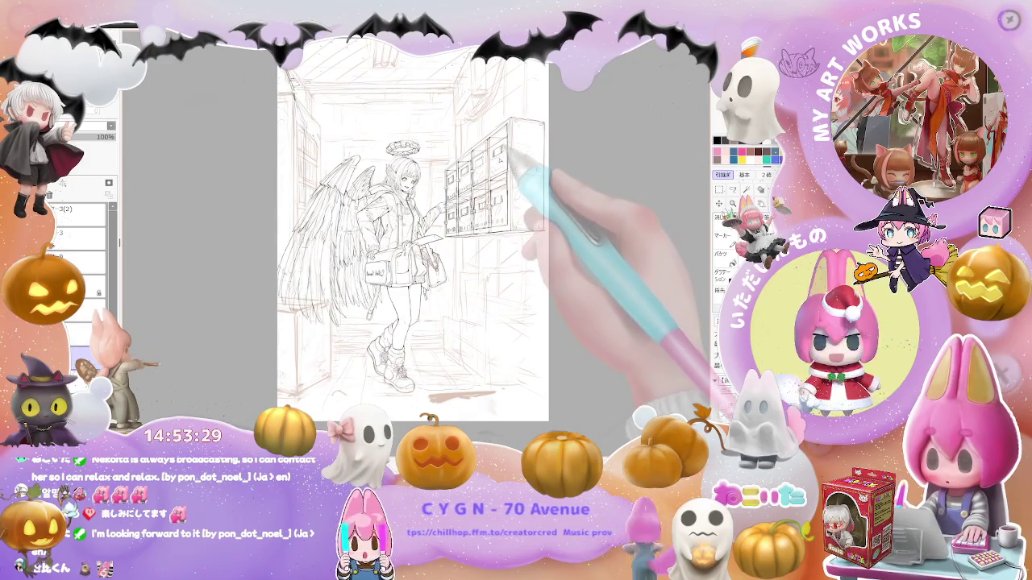
scroll(492, 155, "up", 1)
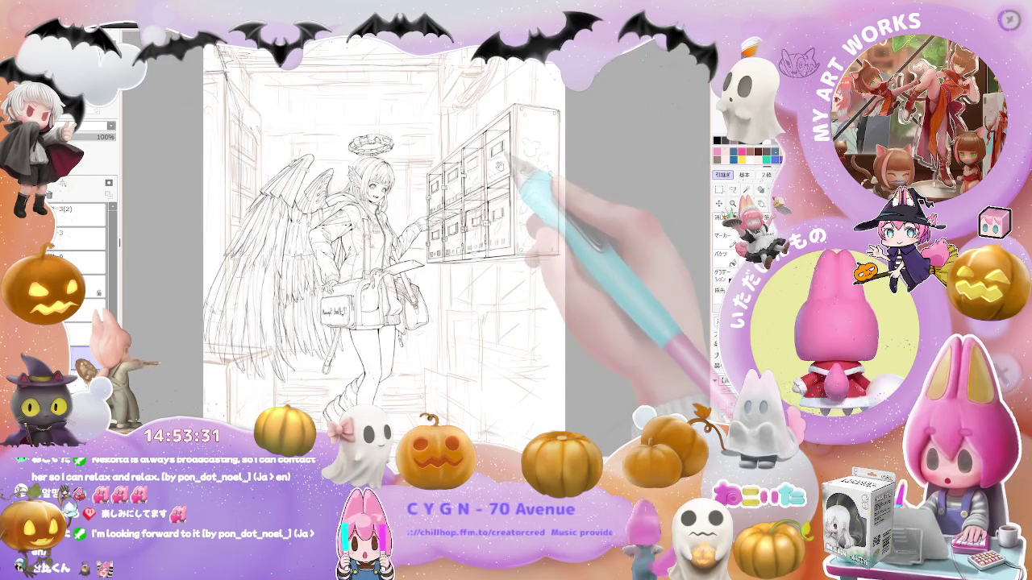
Pen small handwritten marks onto the angel girl's shoulder bag
left_click_drag(516, 170, 561, 173)
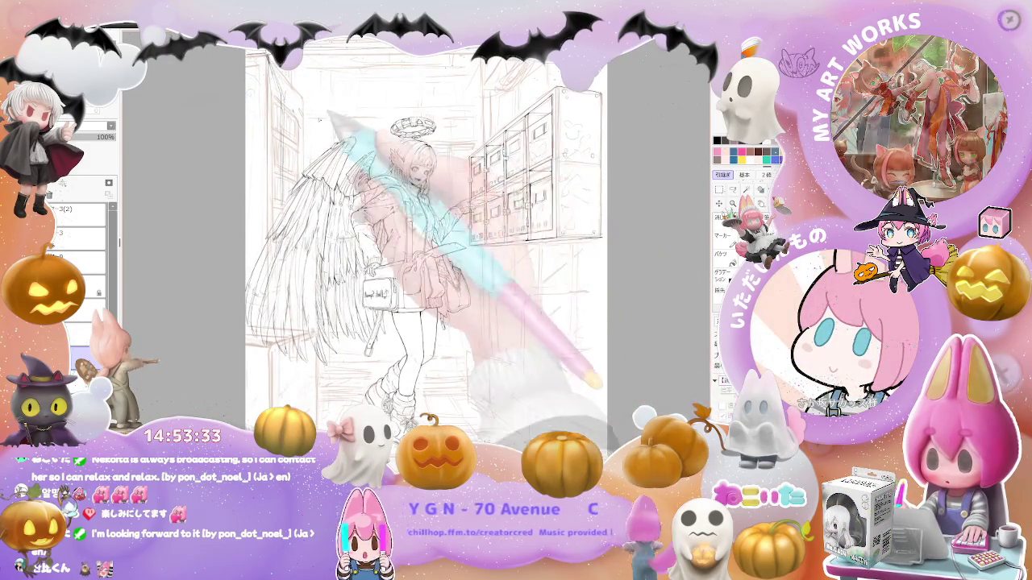
scroll(288, 73, "down", 1)
left_click_drag(345, 240, 364, 243)
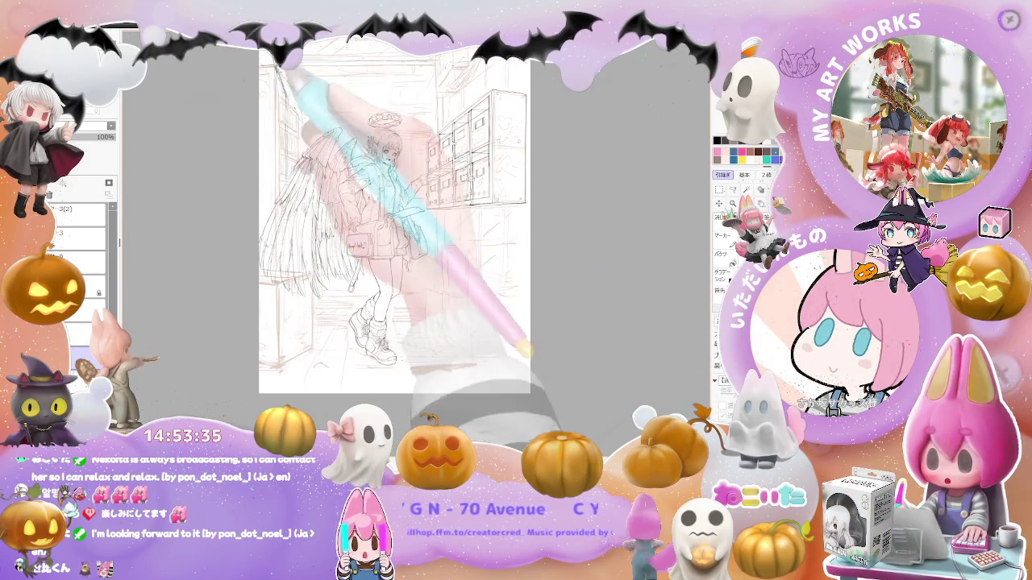
left_click_drag(298, 93, 388, 129)
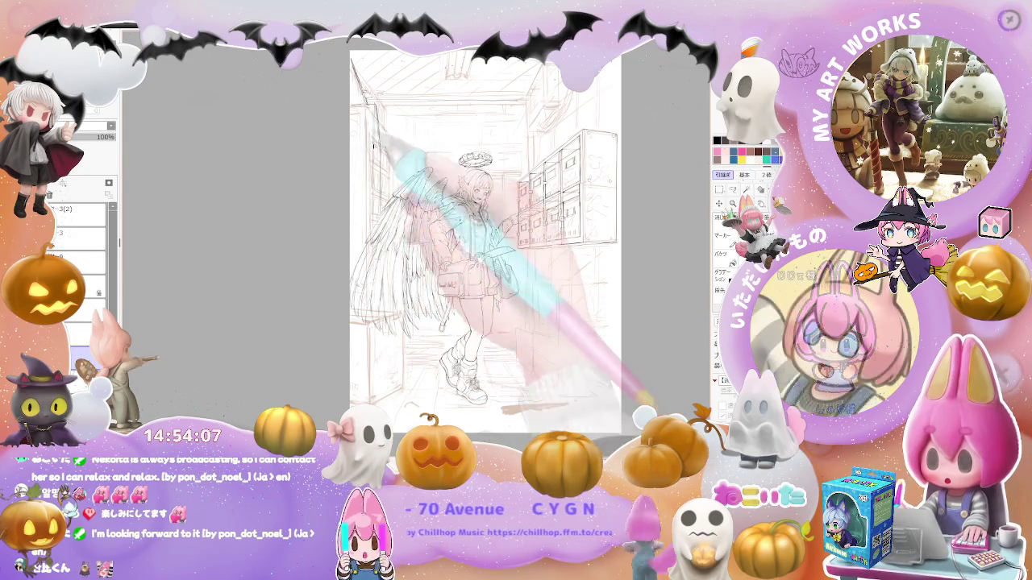
Zoom out and add strokes strengthening the lower legs and boots
key("ctrl+minus")
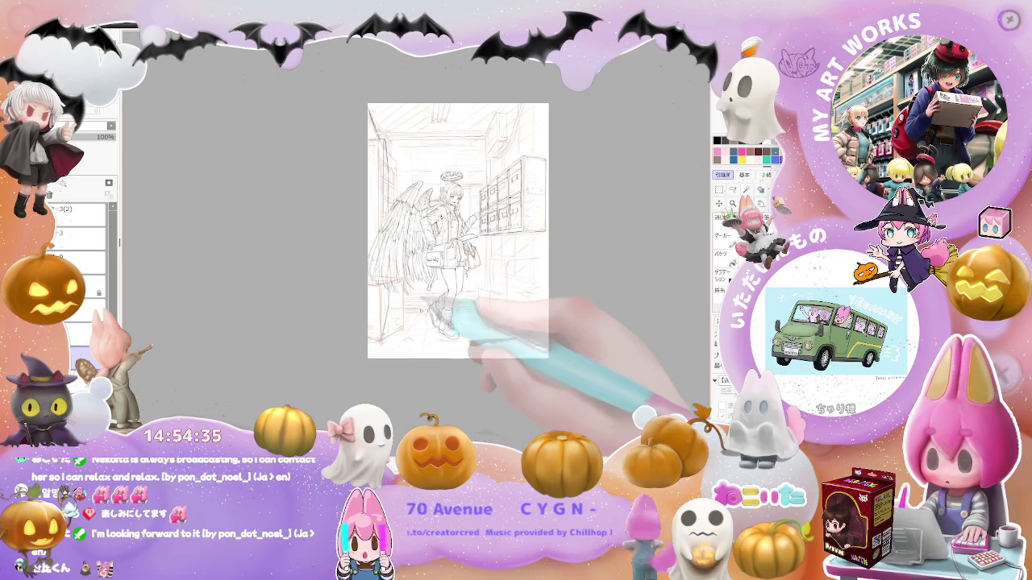
left_click_drag(423, 310, 465, 309)
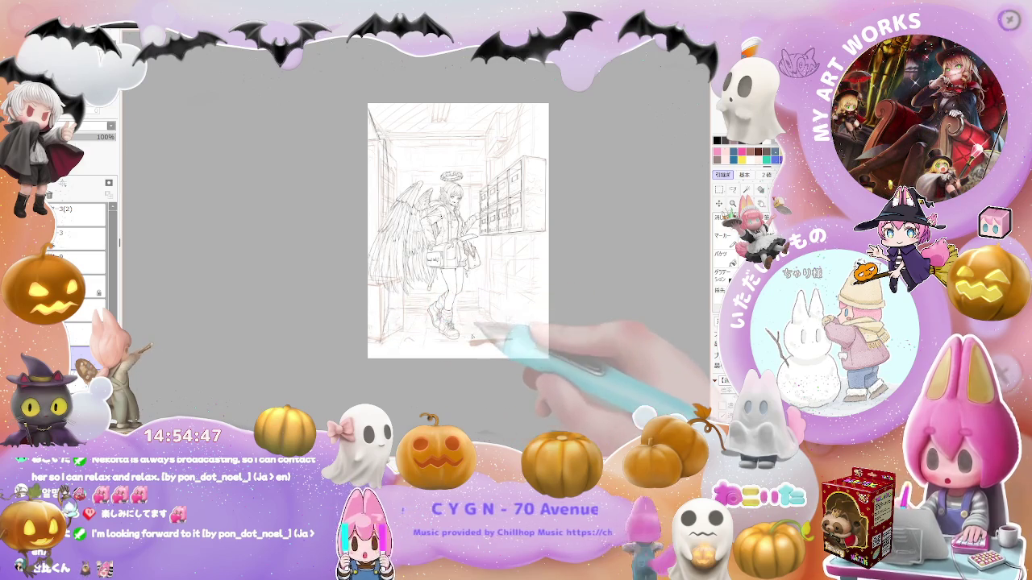
scroll(375, 332, "up", 2)
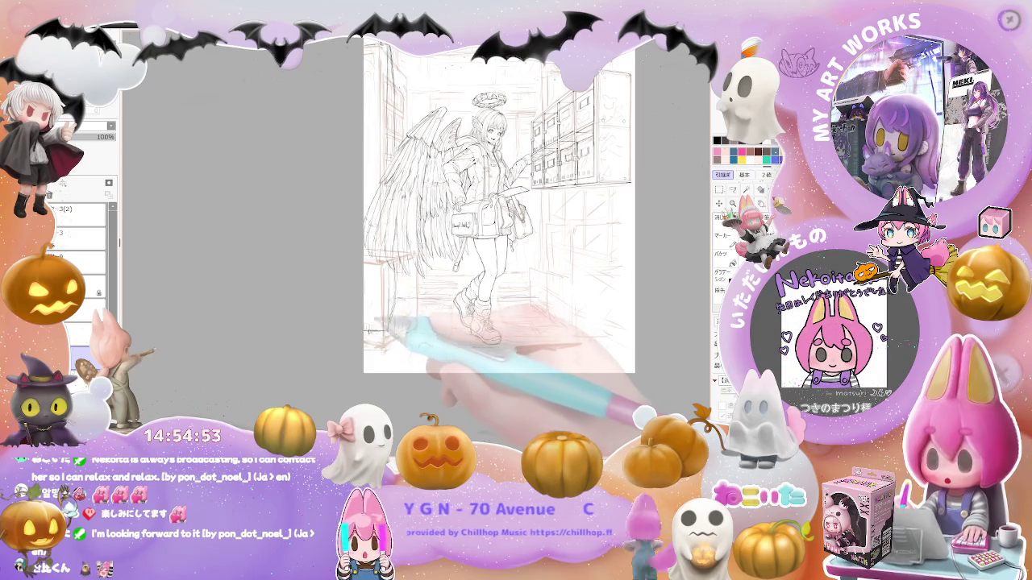
scroll(389, 320, "down", 2)
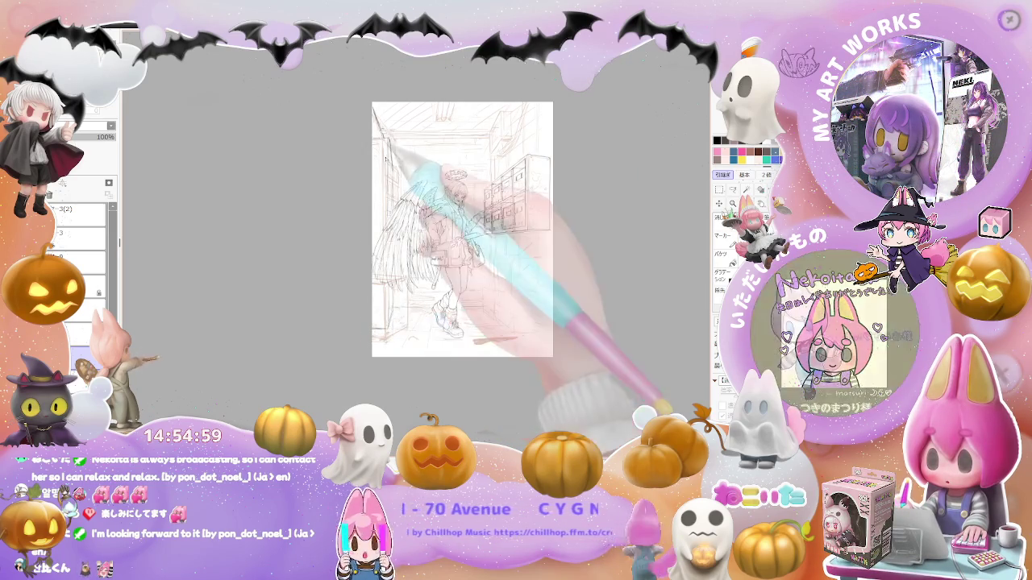
scroll(382, 149, "up", 2)
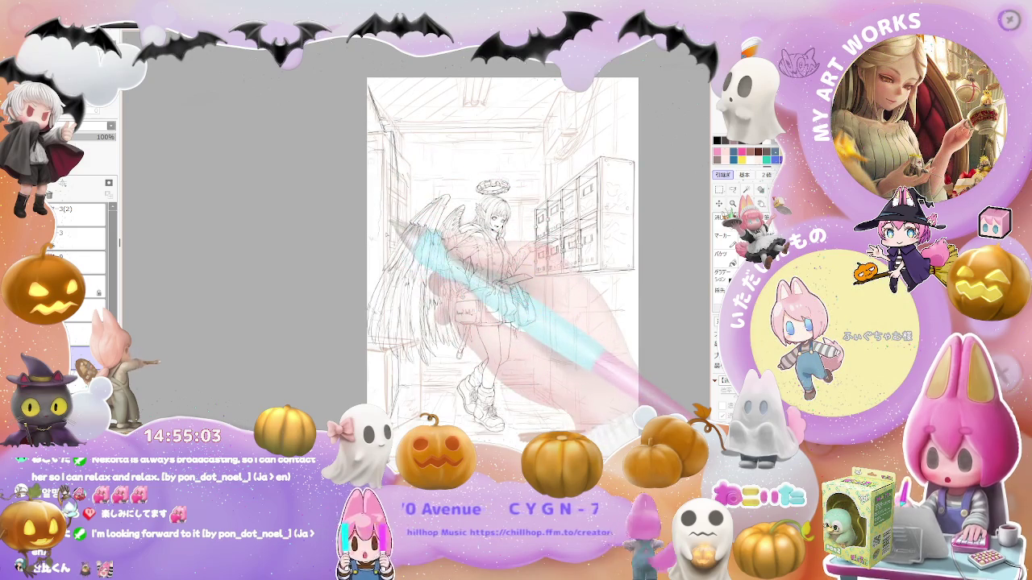
Zoom out to the whole page and hide the character sketch layer
left_click_drag(500, 242, 495, 250)
scroll(394, 186, "up", 1)
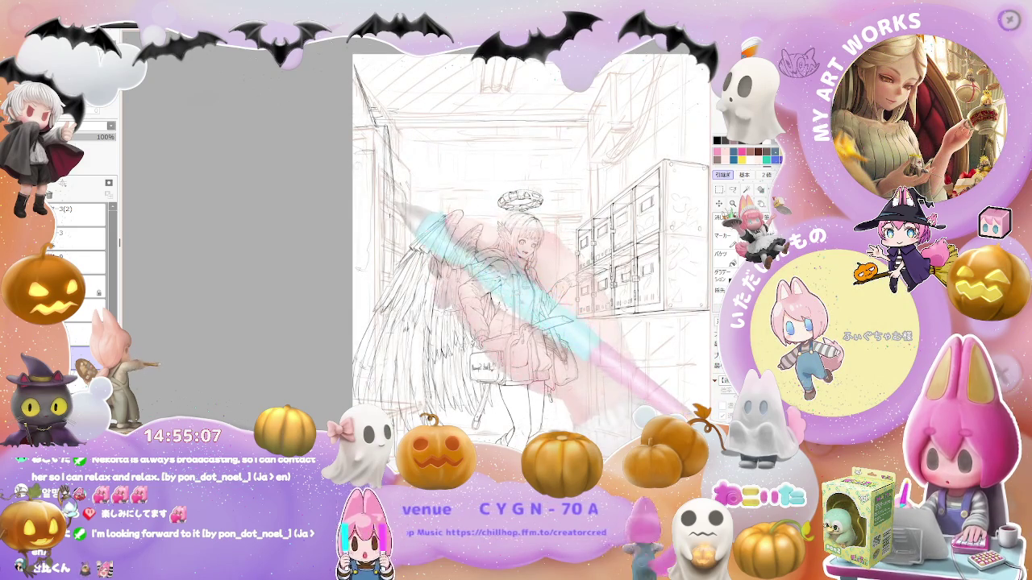
key("ctrl+minus")
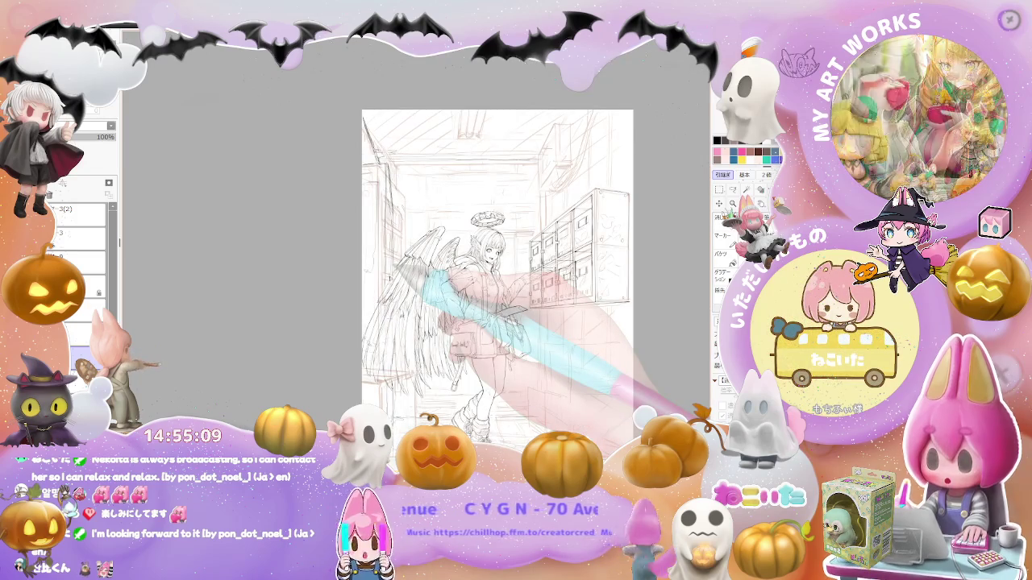
left_click(54, 209)
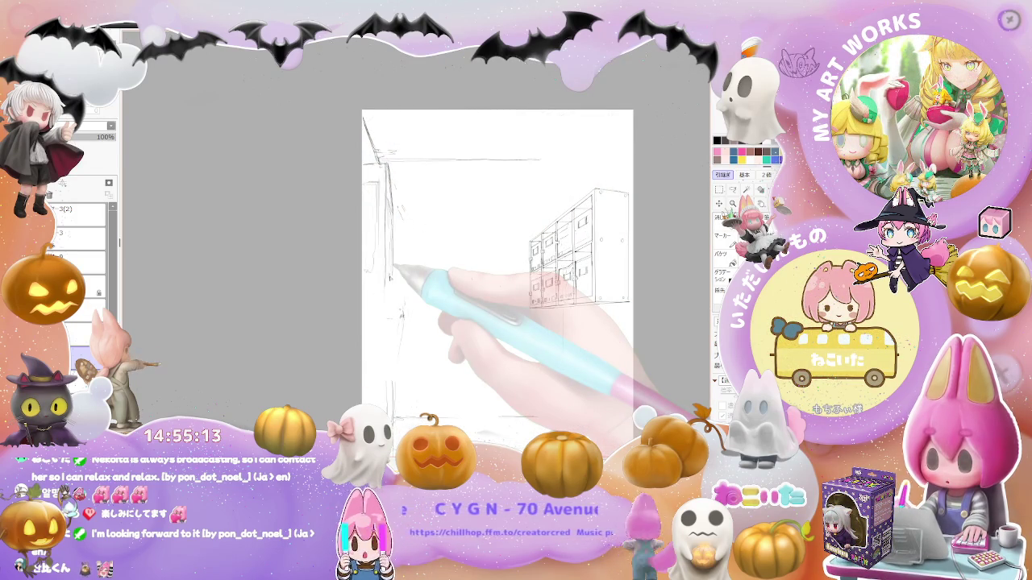
Reshow the character layer, hide the rough background room sketch layer, and unflip the view
left_click(55, 208)
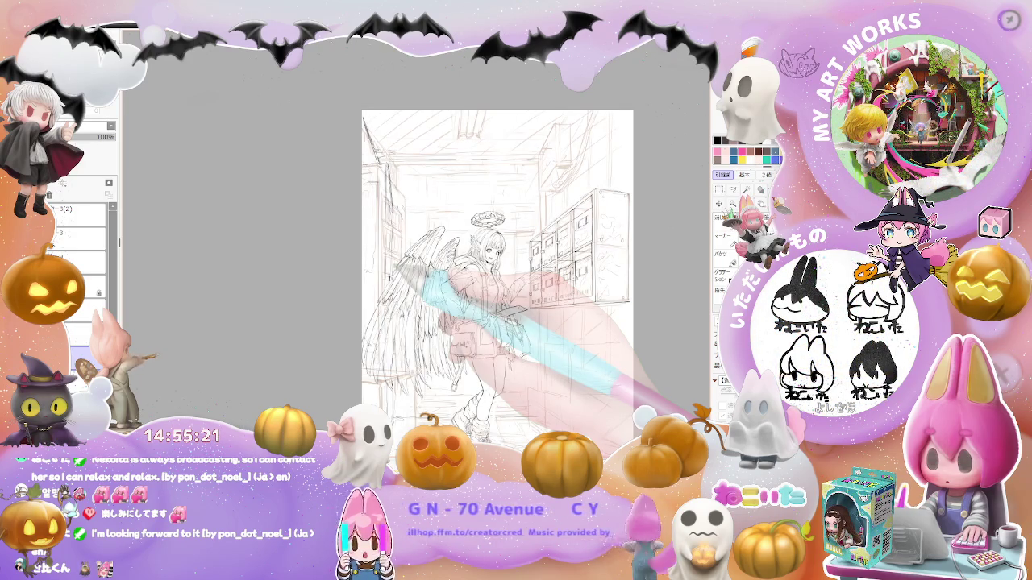
left_click(54, 233)
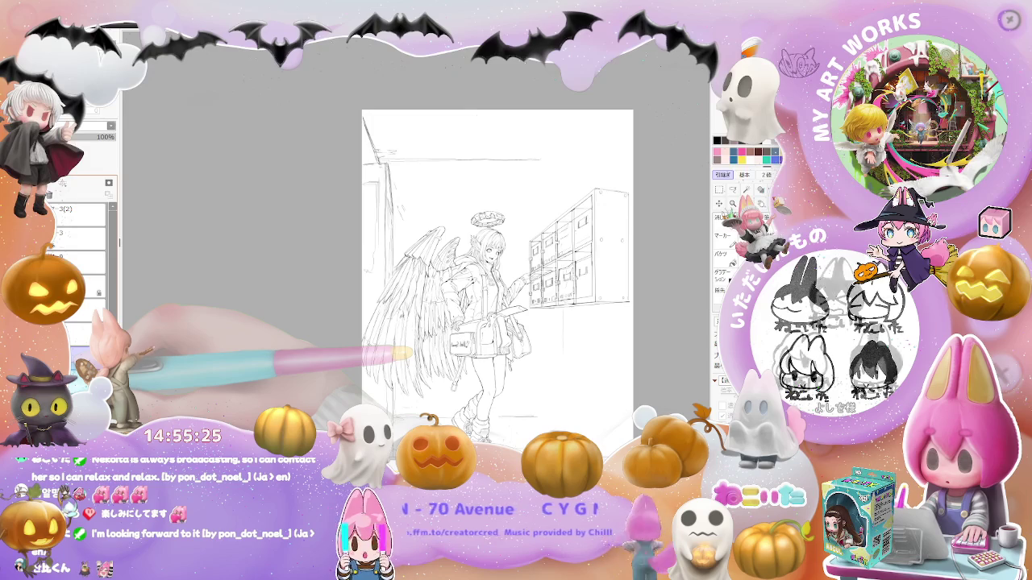
left_click_drag(553, 394, 532, 363)
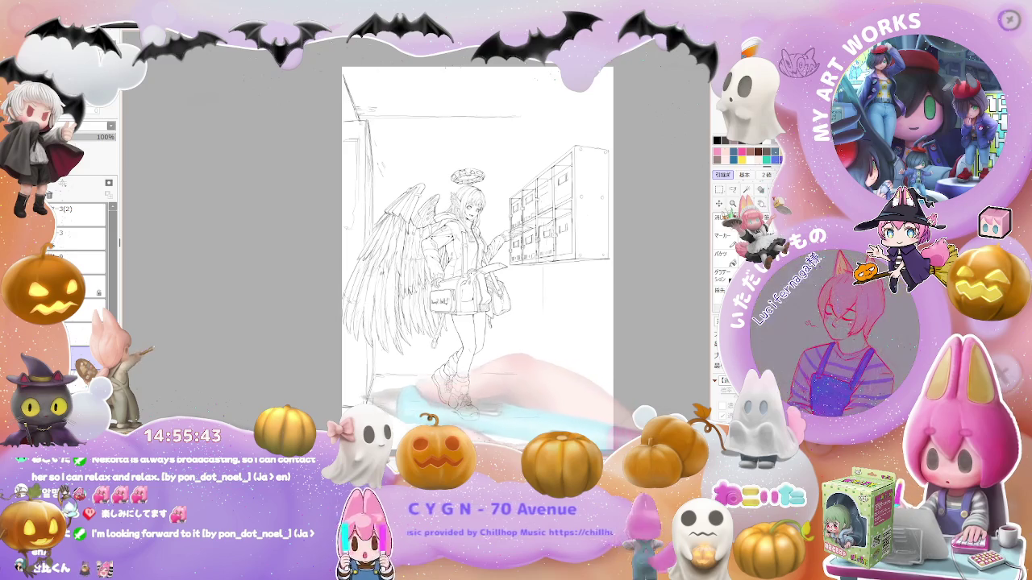
key("Insert")
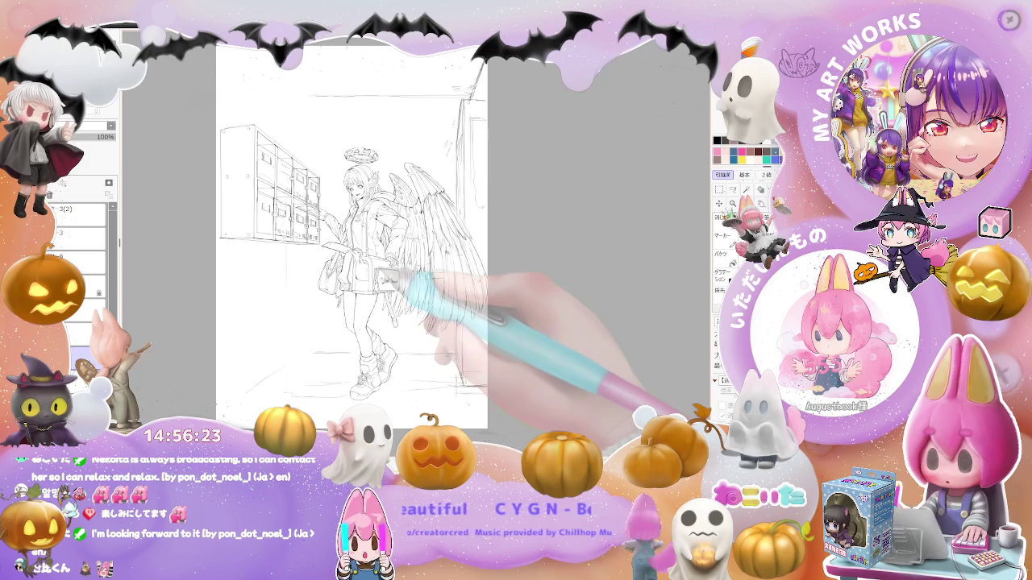
Mirror the view again and zoom in two steps closer on the sketch
key("h")
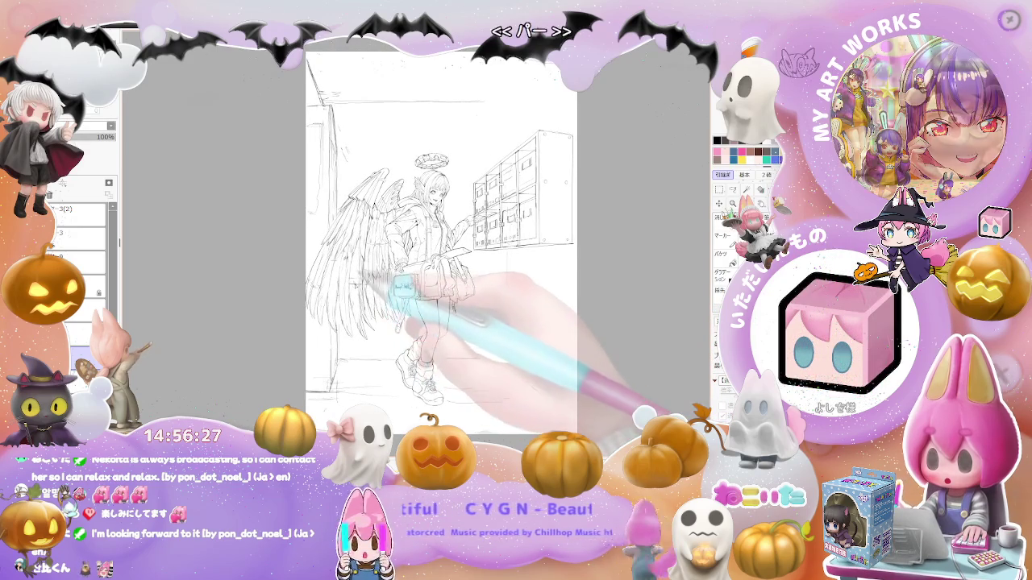
left_click_drag(479, 327, 469, 337)
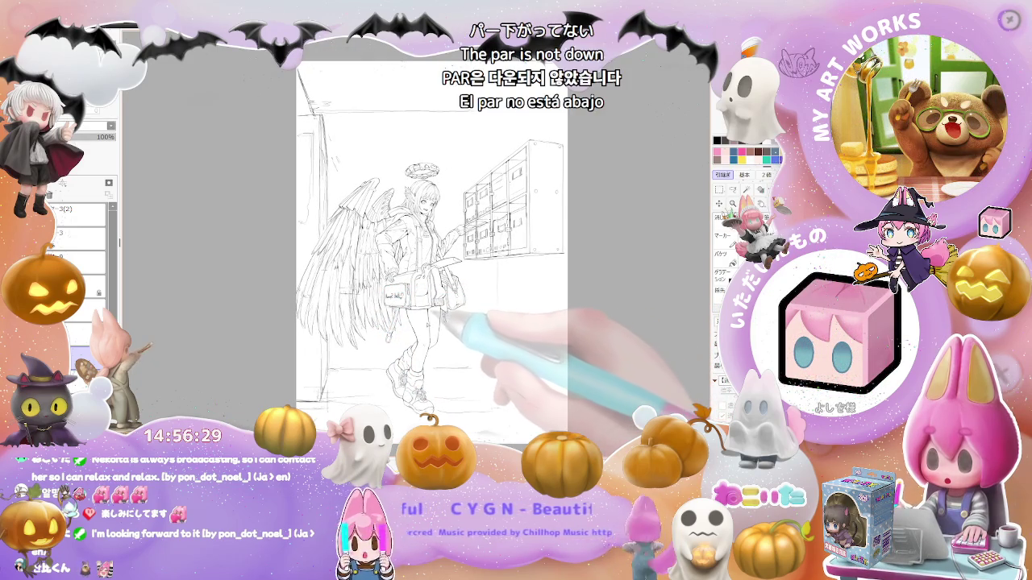
key("ctrl+plus")
key("ctrl+plus")
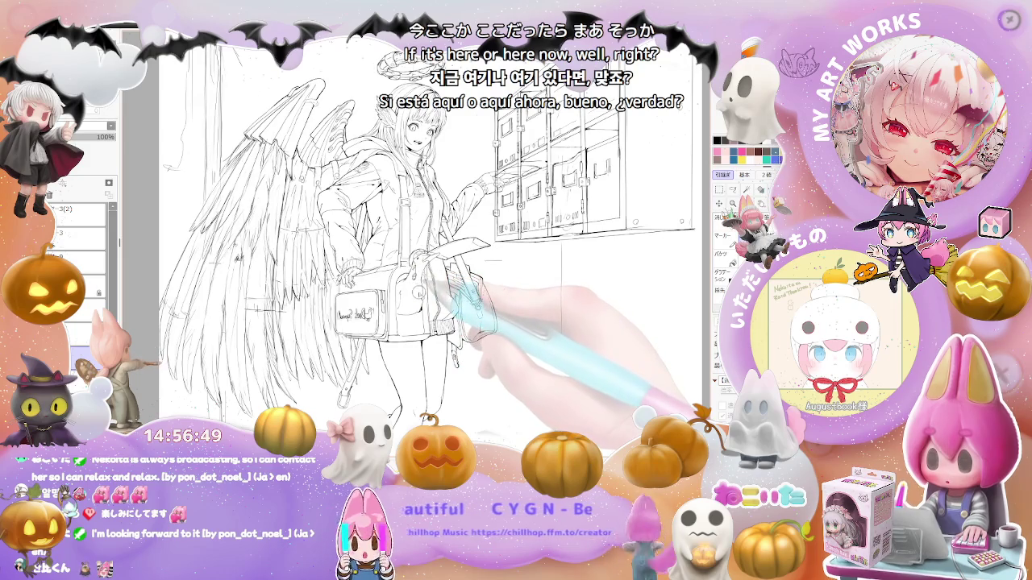
key("ctrl+plus")
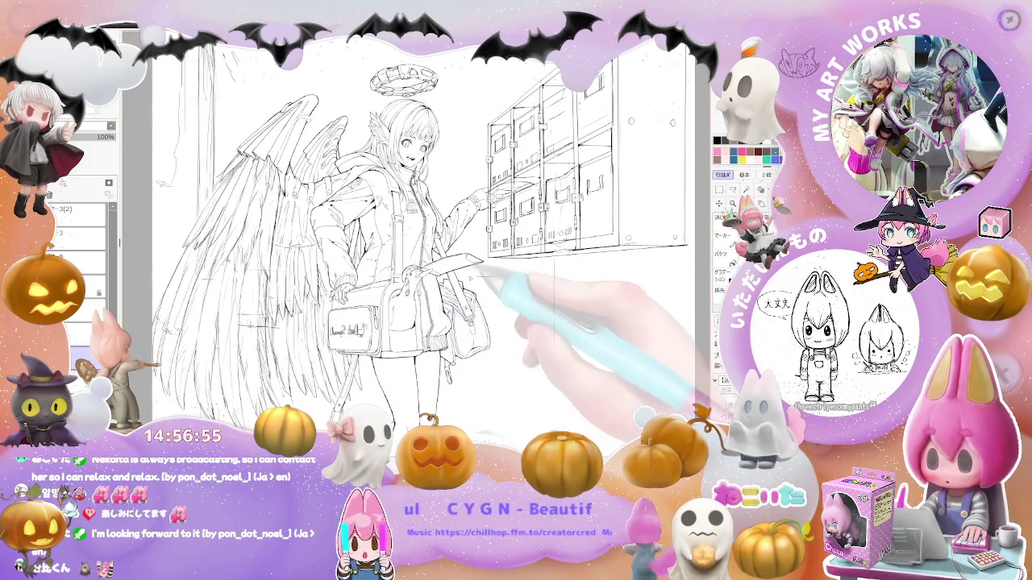
scroll(528, 275, "down", 1)
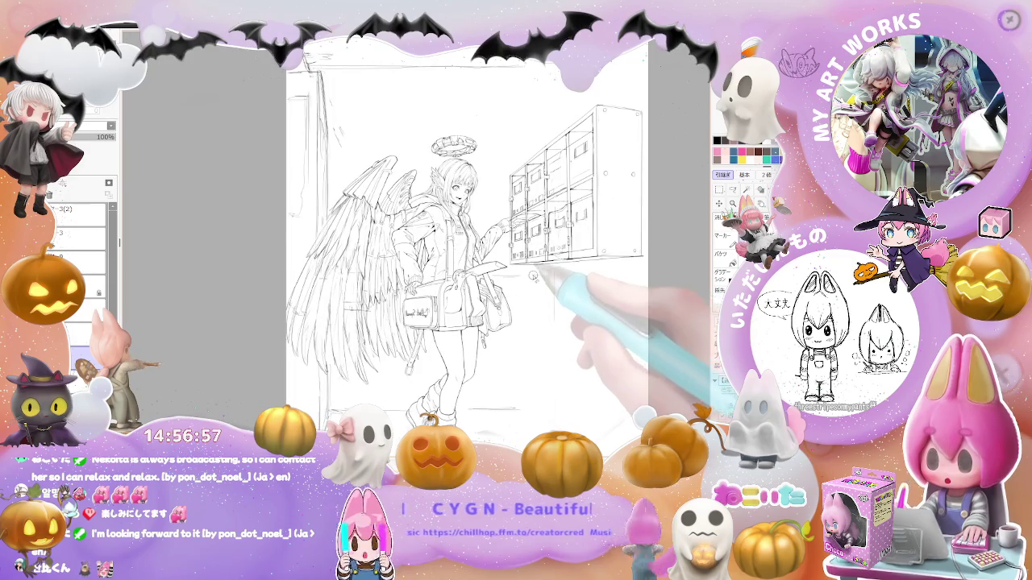
left_click_drag(551, 277, 509, 295)
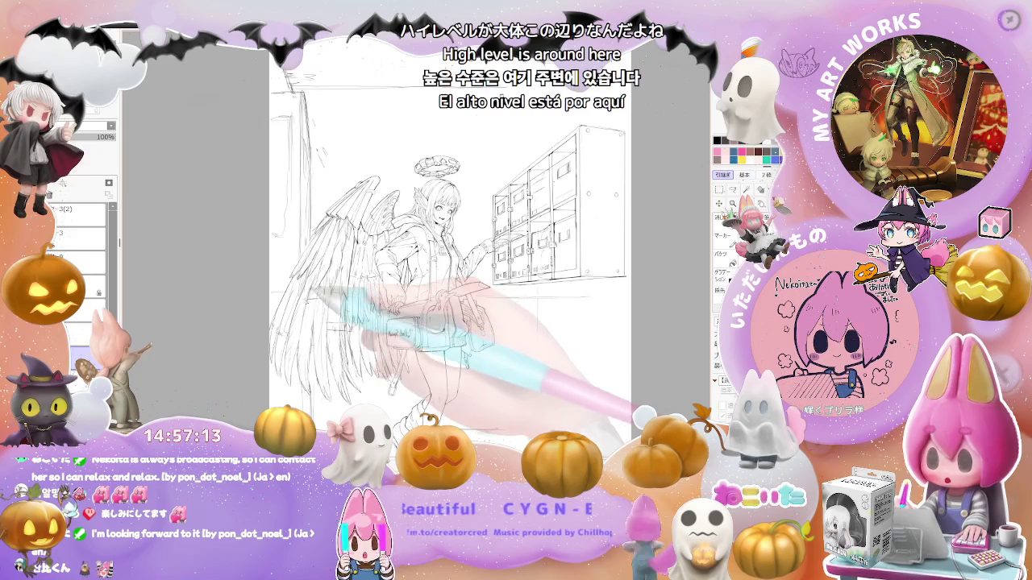
Reset the canvas rotation to level the sketch and zoom out to the whole page
key("Home")
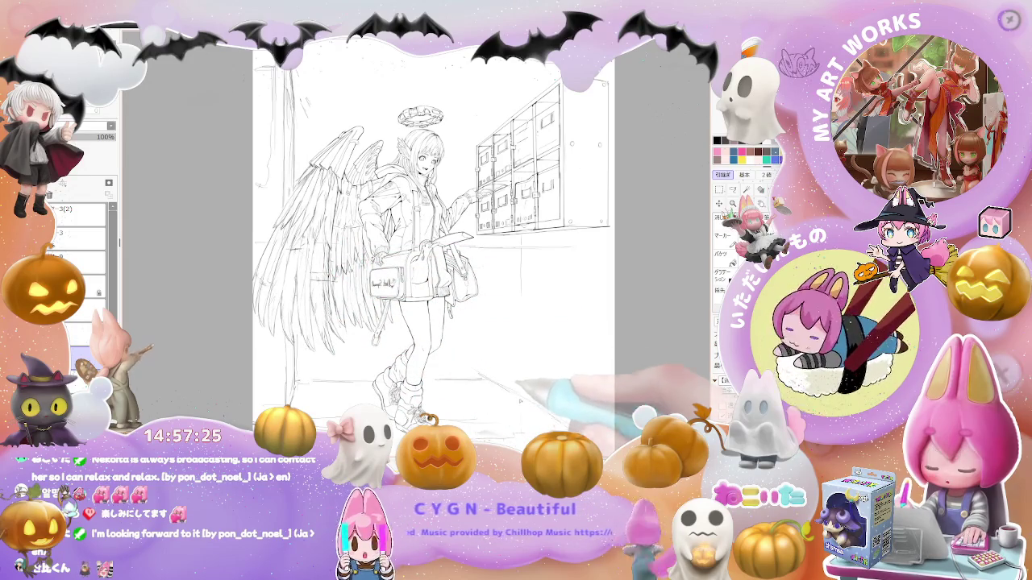
left_click_drag(491, 367, 459, 327)
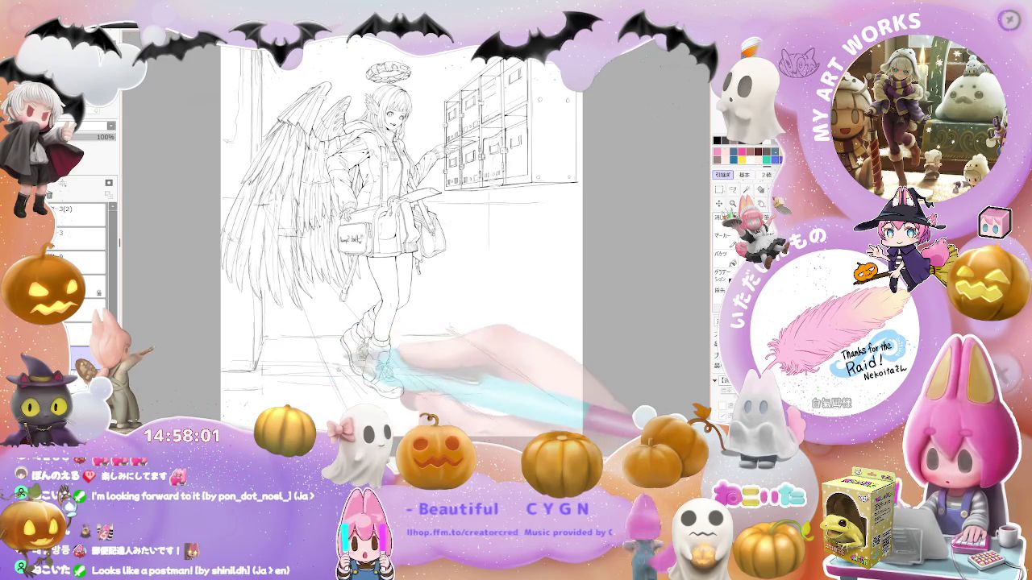
key("ctrl+minus")
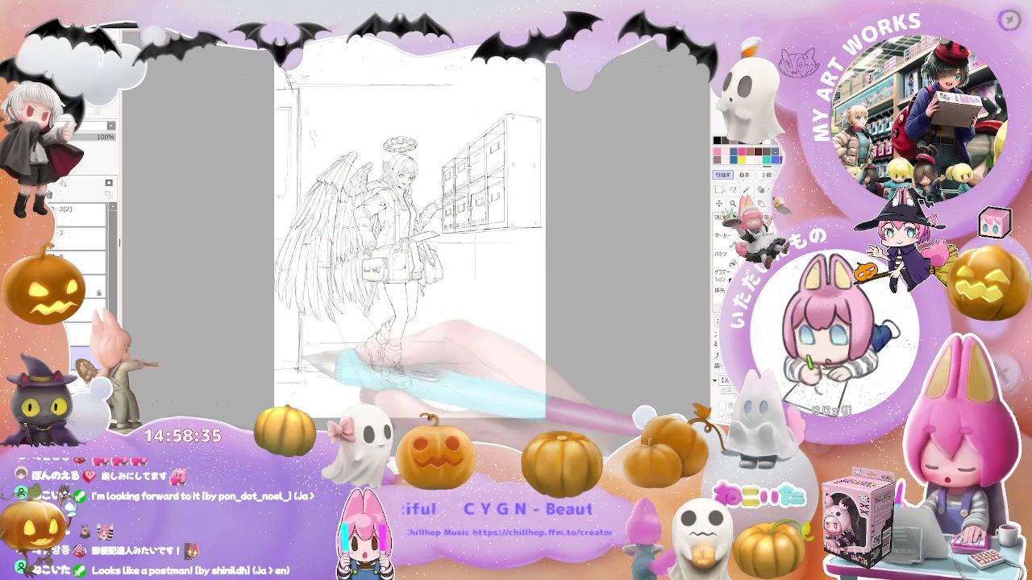
key("ctrl+minus")
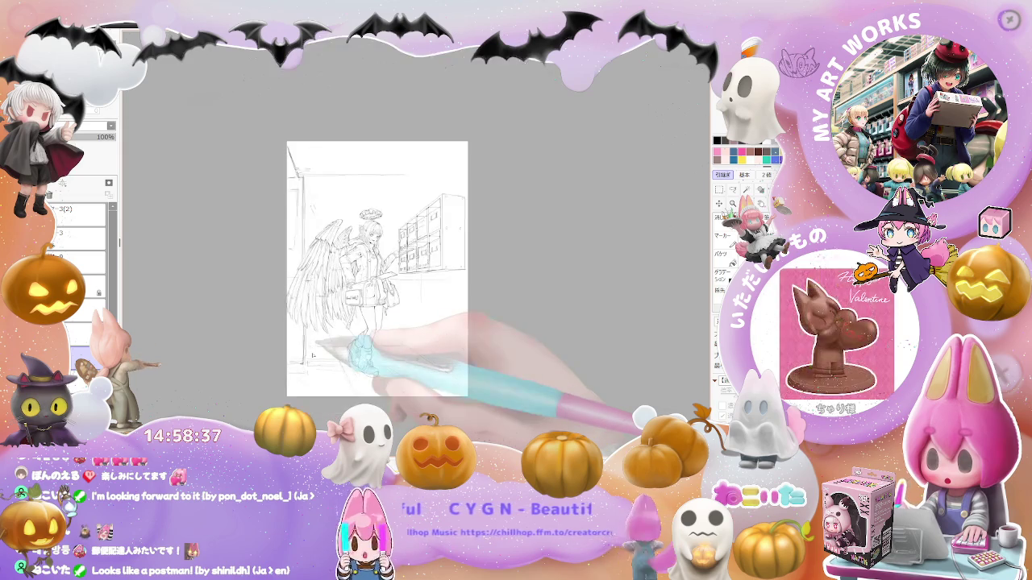
Draw two vertical pen strokes along the wall edge right of the mailbox cabinet
key("ctrl+plus")
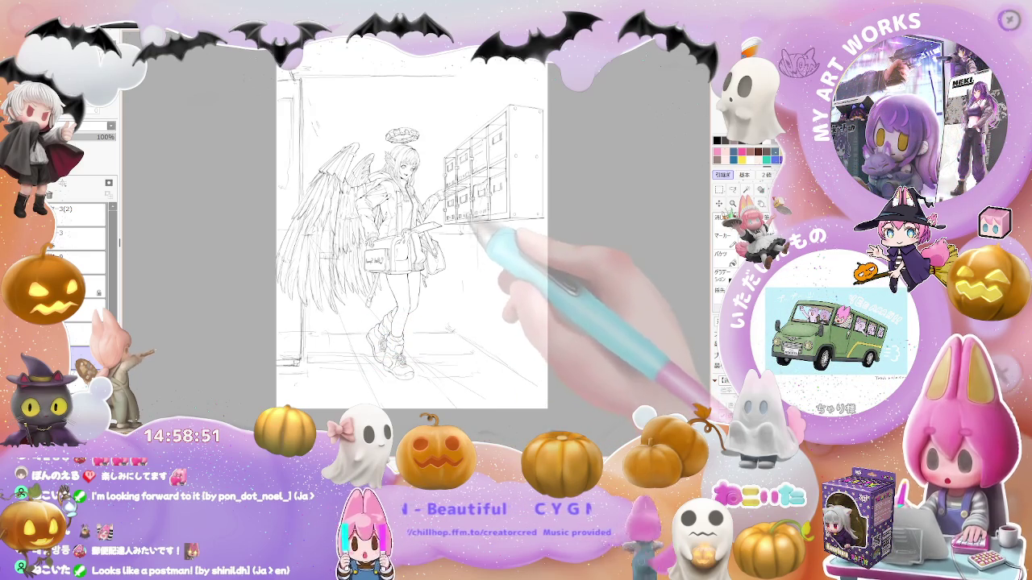
left_click_drag(468, 252, 461, 315)
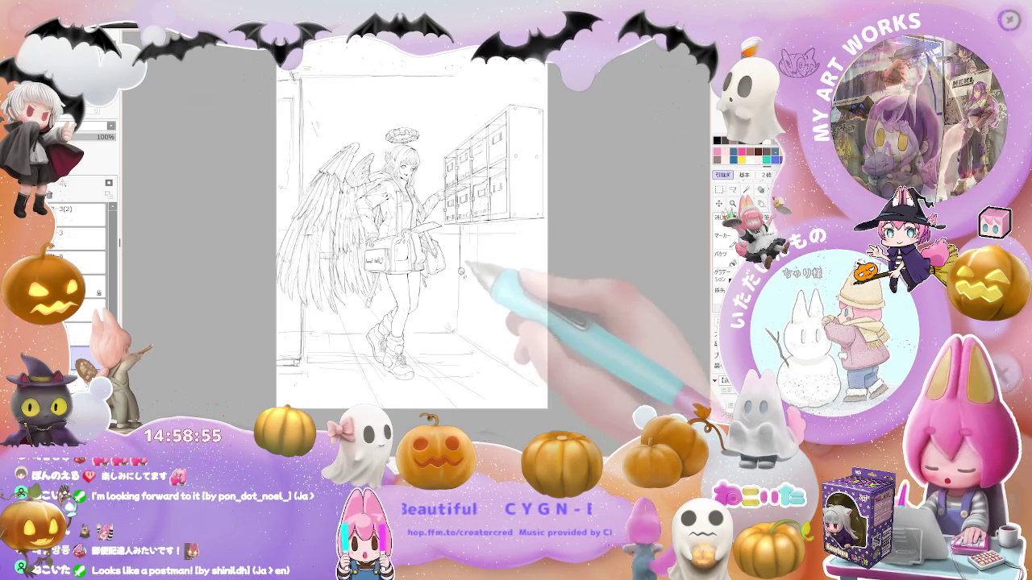
left_click_drag(467, 229, 461, 316)
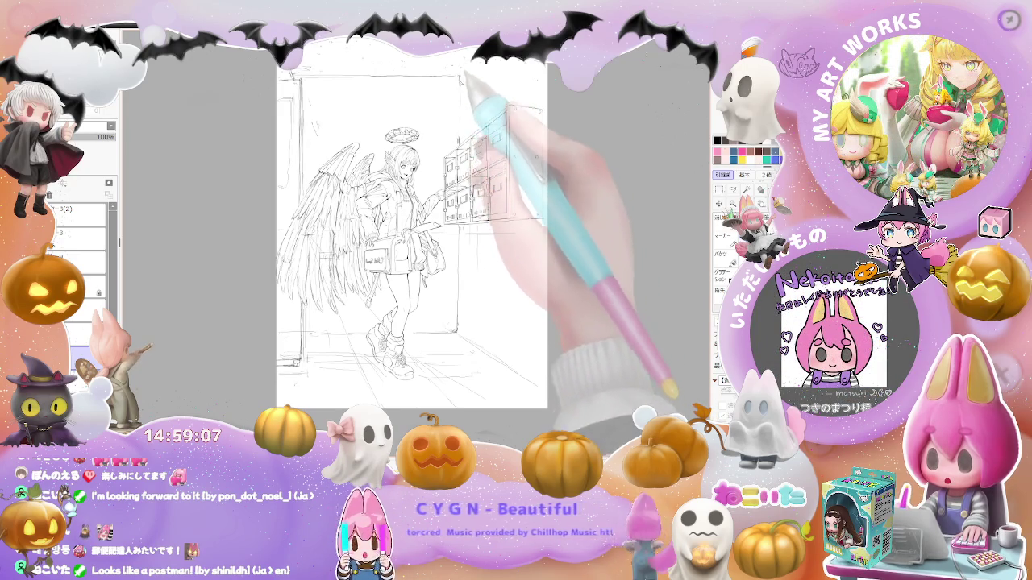
scroll(488, 70, "down", 2)
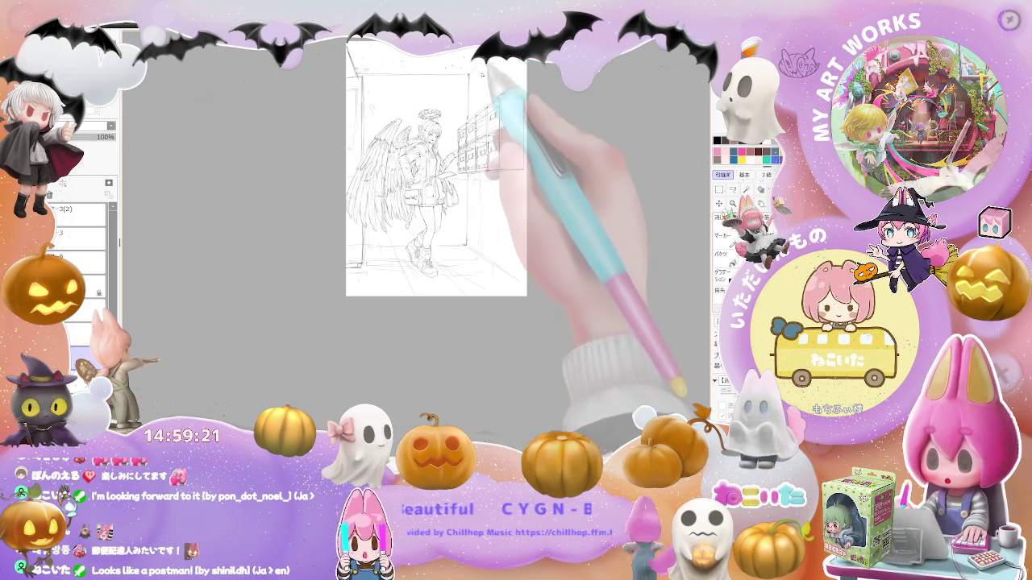
scroll(482, 87, "up", 2)
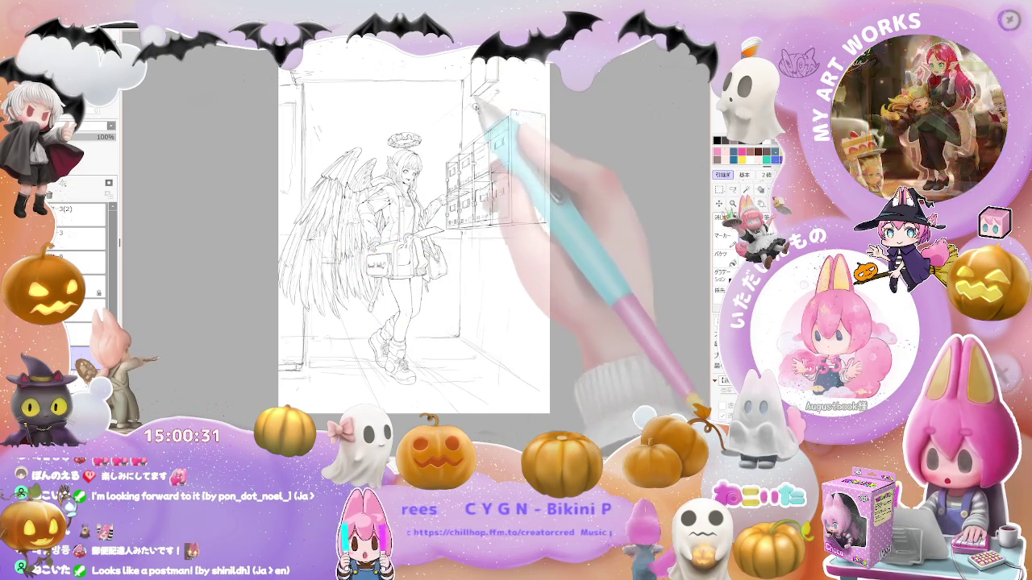
Pan toward the upper room area and zoom out one step to see more page
scroll(493, 94, "down", 2)
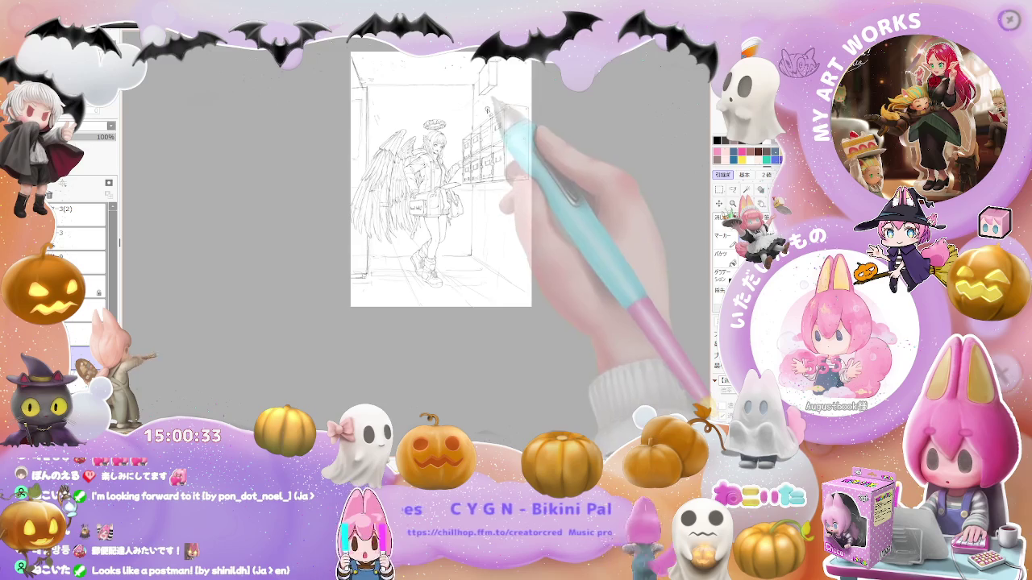
scroll(492, 69, "up", 3)
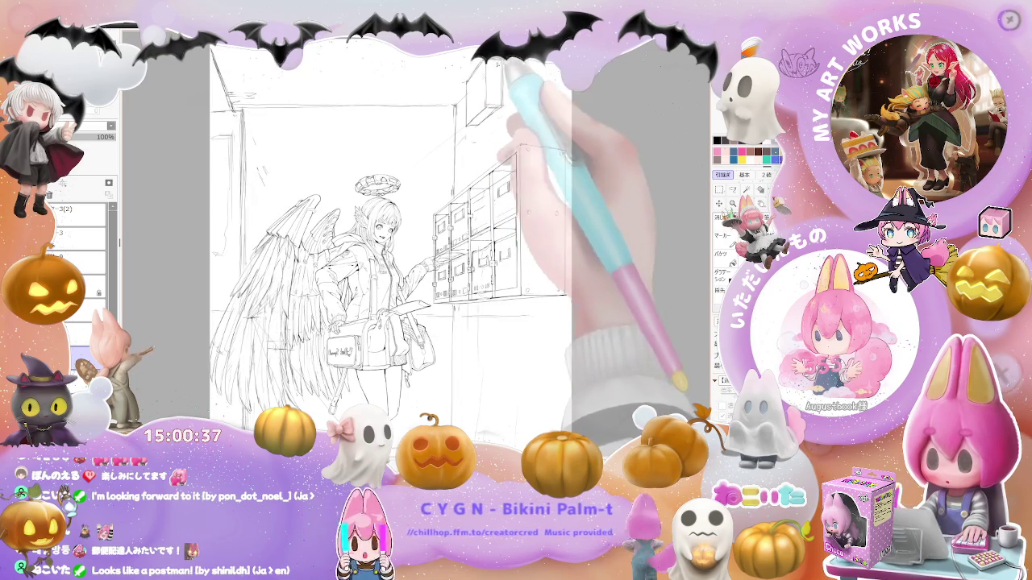
scroll(492, 69, "down", 2)
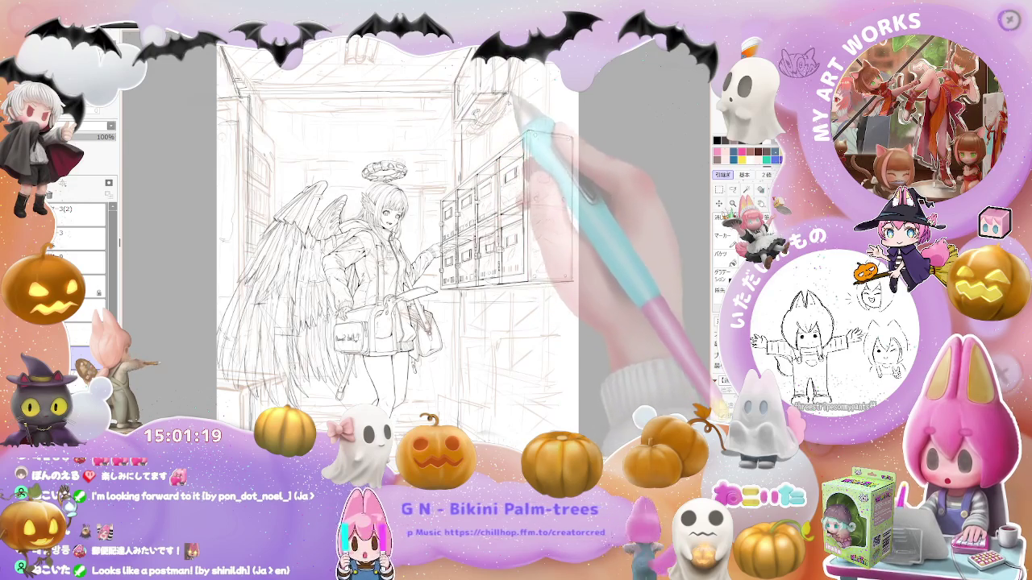
left_click_drag(395, 242, 367, 304)
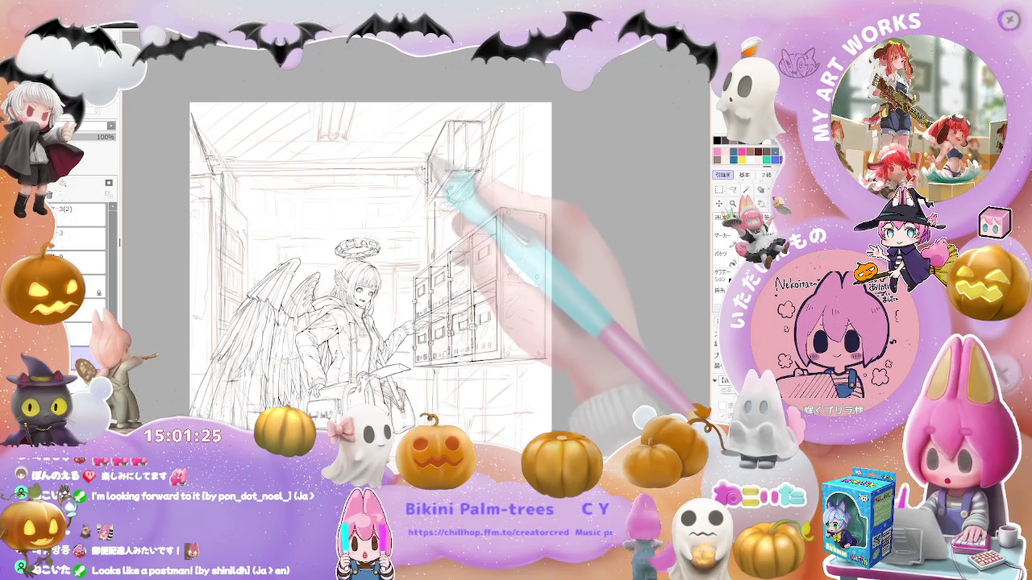
key("ctrl+minus")
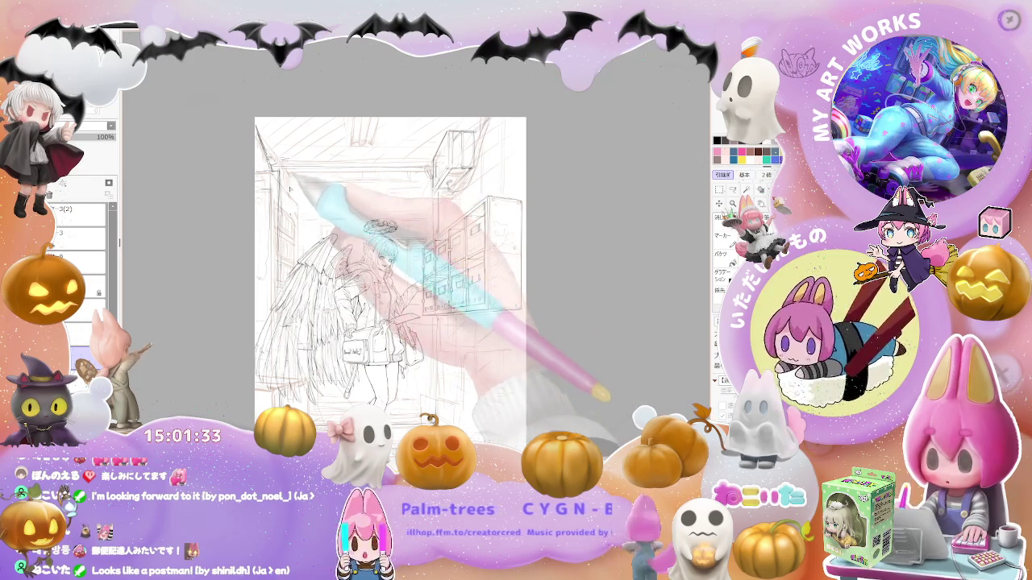
Darken the top cabinet box outline, then briefly hide the figure layer to check background lines
mouse_move(451, 189)
left_mouse_down()
mouse_move(420, 183)
mouse_move(492, 242)
left_mouse_up()
key("ctrl+minus")
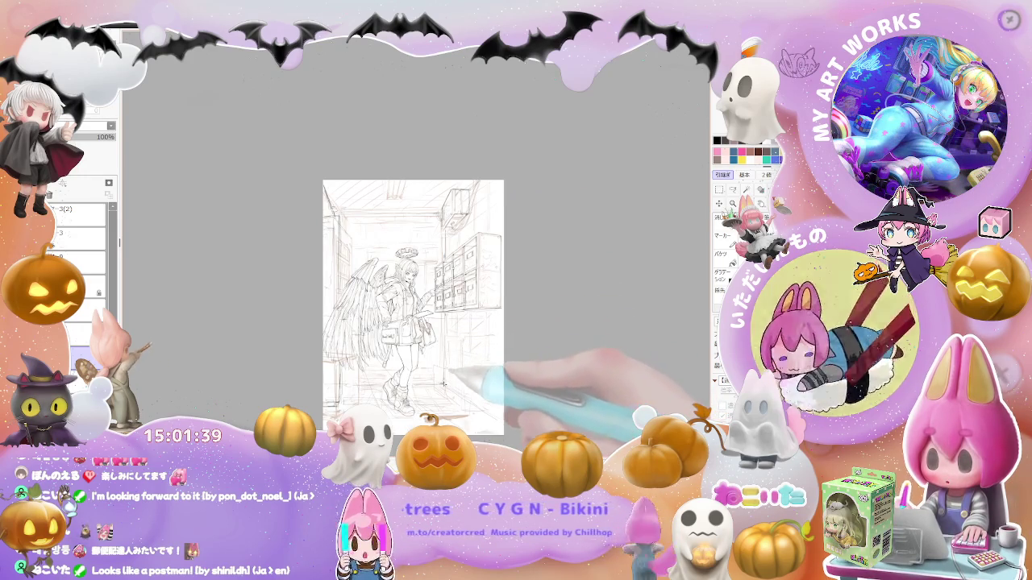
key("ctrl+h")
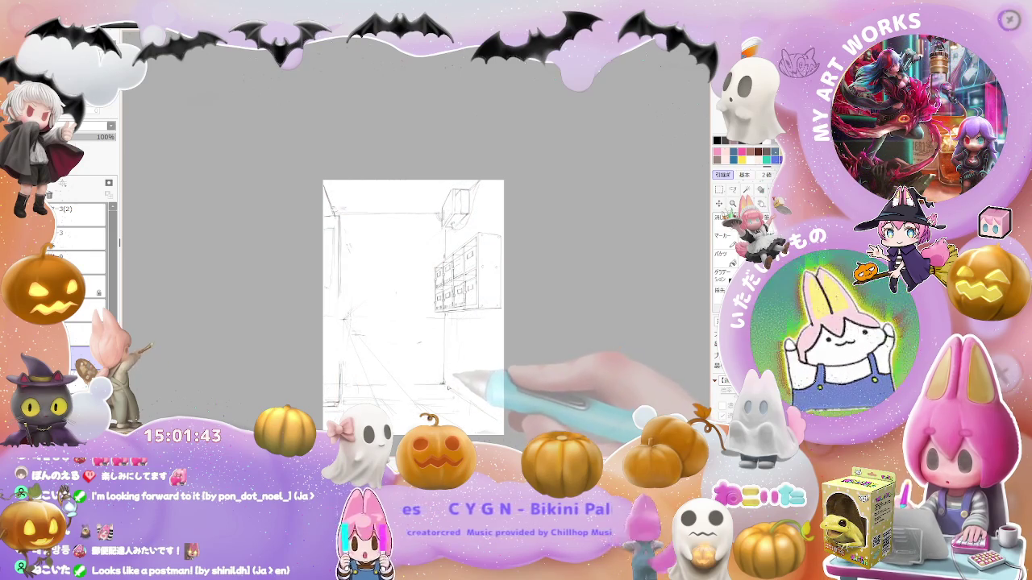
key("ctrl+h")
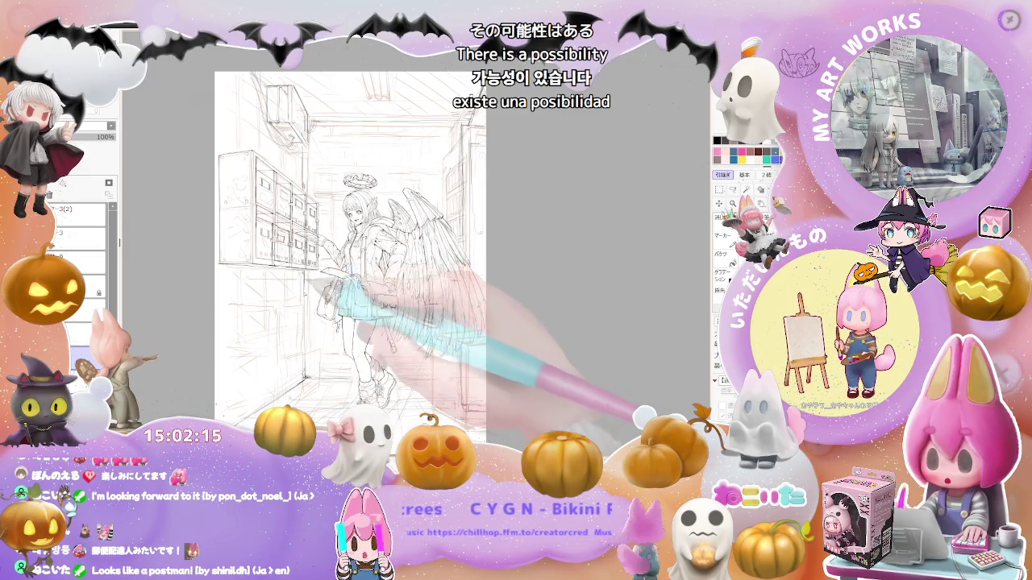
Hide and restore the character layer, then free-transform the drawing to scale it up slightly
scroll(305, 378, "down", 2)
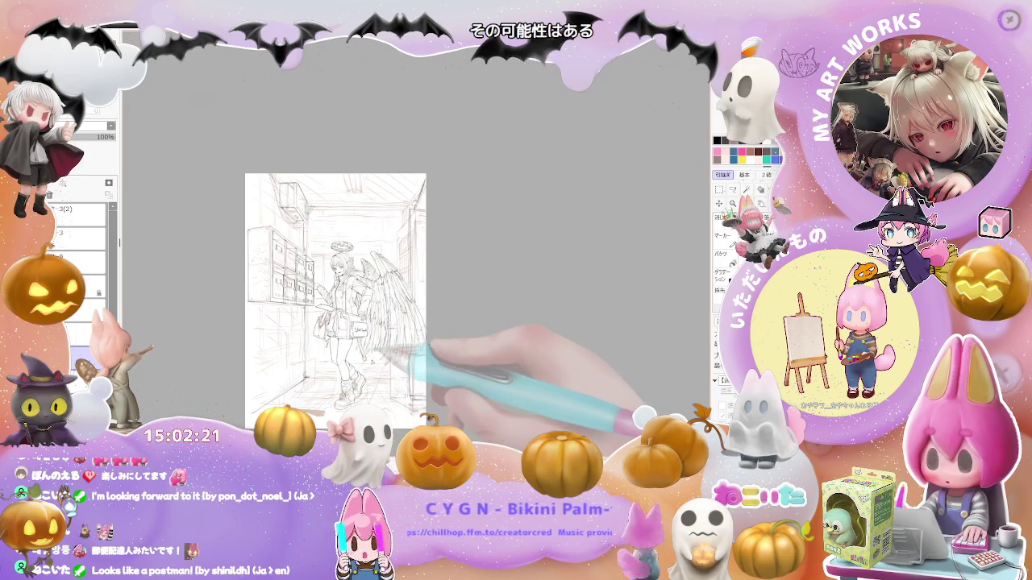
key("Delete")
key("ctrl+z")
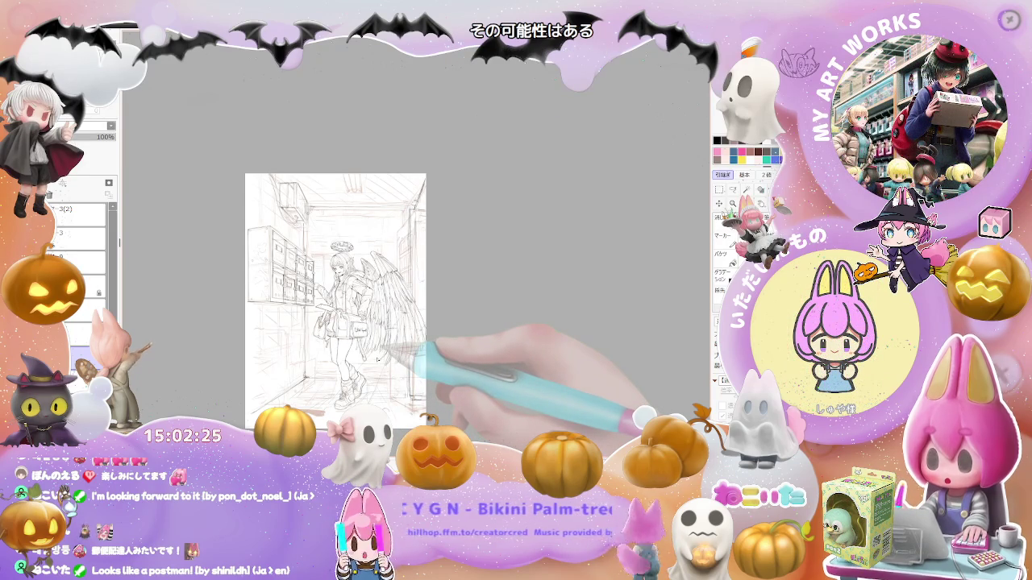
key("ctrl+t")
left_click_drag(426, 173, 452, 149)
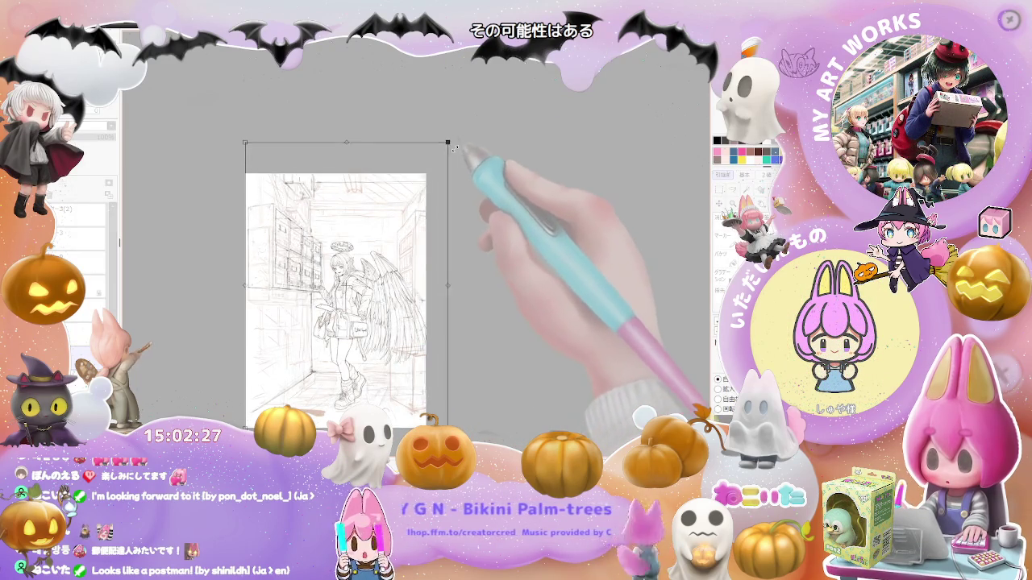
Shrink the transformed sketch slightly from its corner and nudge it into position on the page
left_click_drag(398, 280, 400, 288)
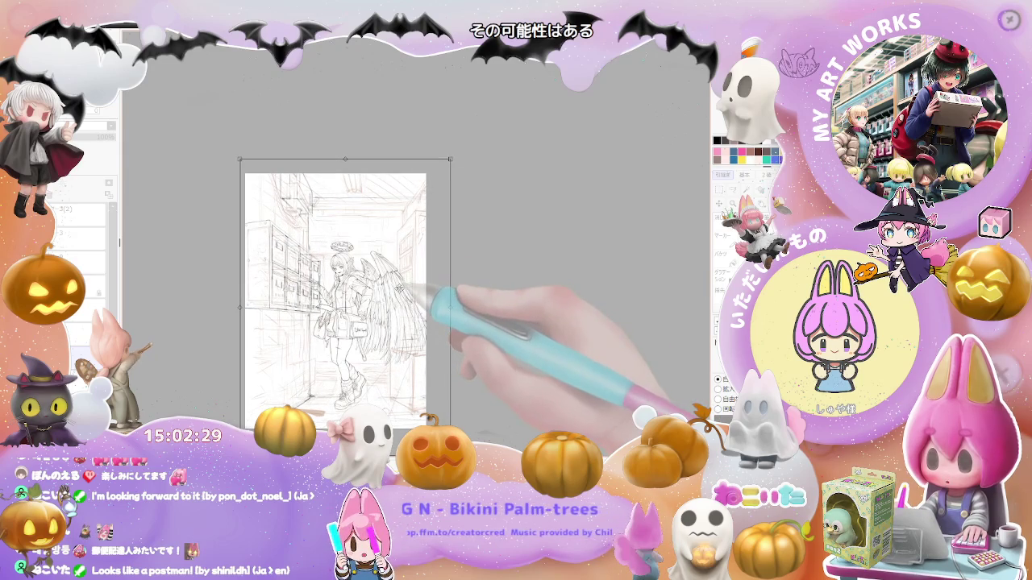
scroll(399, 289, "up", 2)
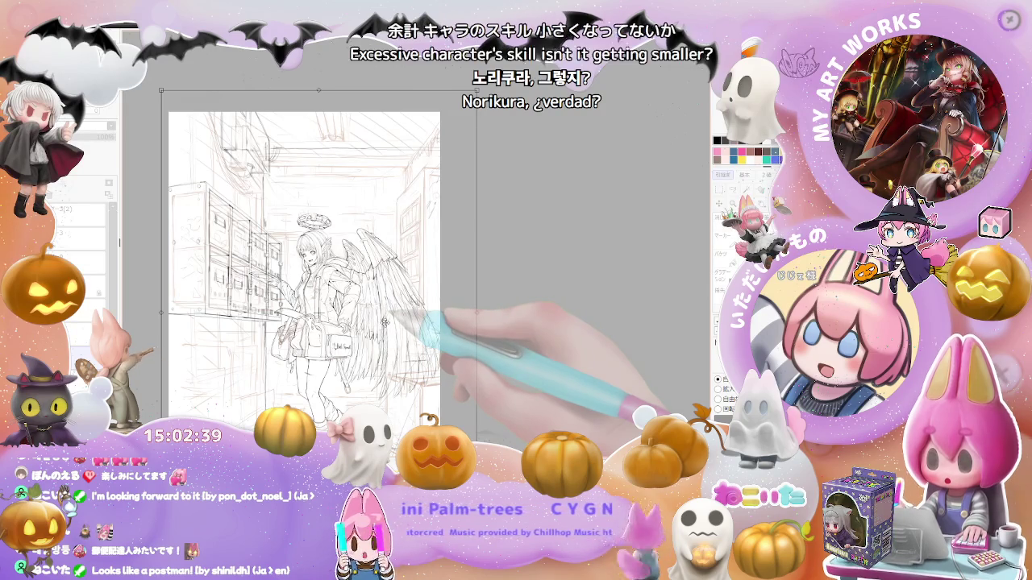
scroll(384, 323, "up", 1)
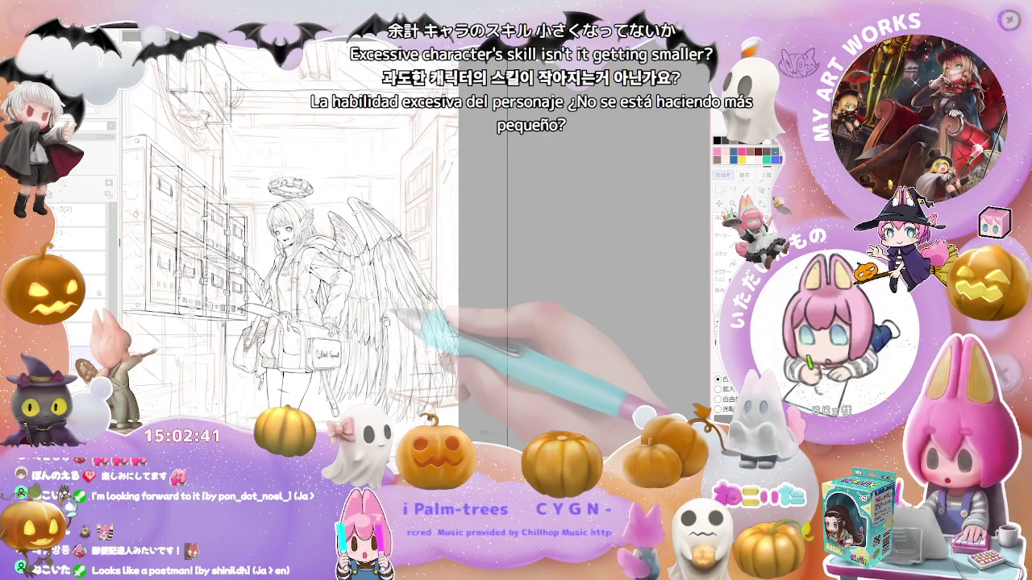
scroll(446, 274, "up", 1)
scroll(446, 274, "down", 3)
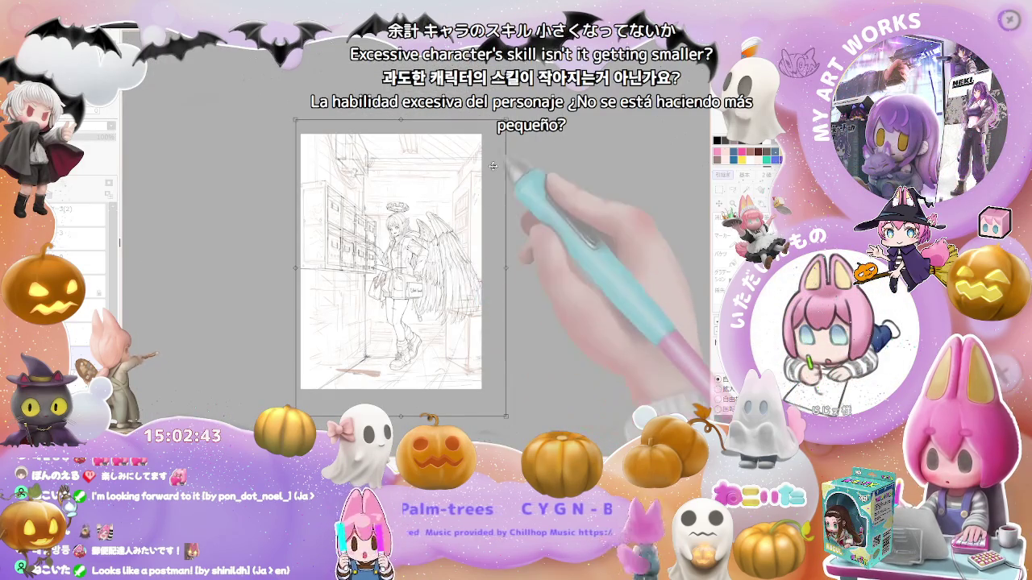
left_click_drag(491, 139, 465, 179)
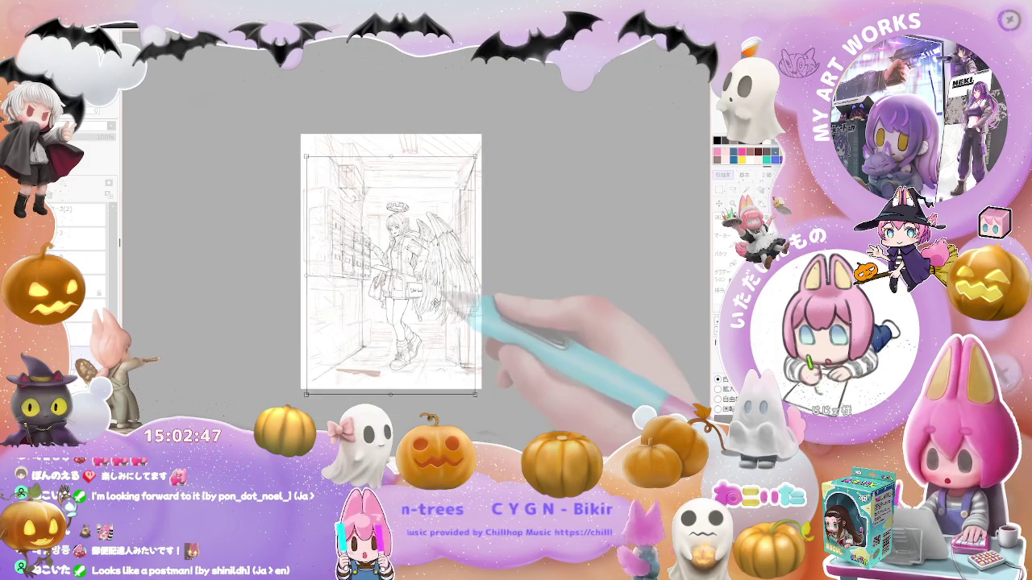
left_click_drag(432, 322, 437, 298)
scroll(438, 299, "up", 2)
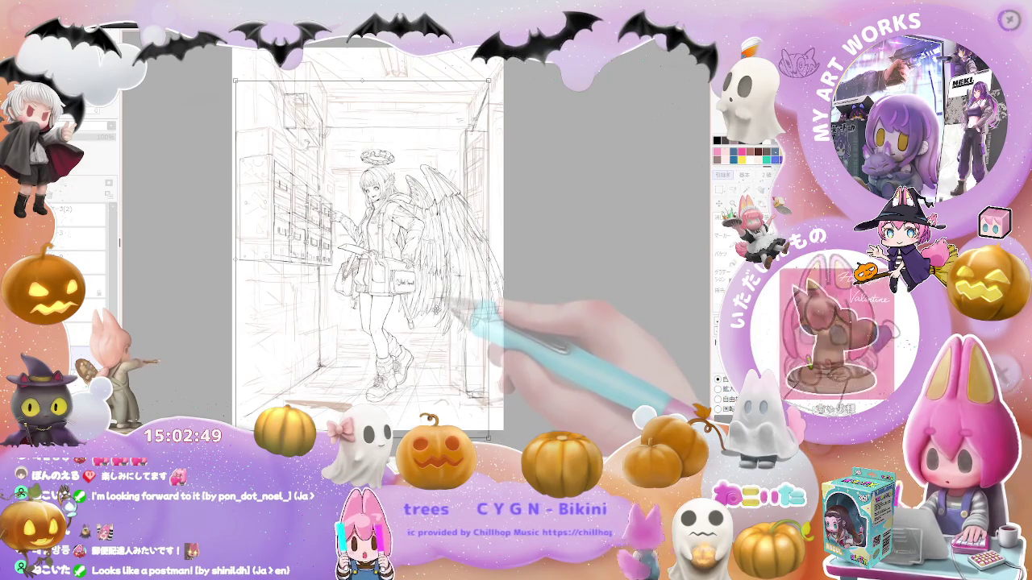
mouse_move(431, 326)
left_mouse_down()
mouse_move(427, 343)
mouse_move(427, 312)
mouse_move(425, 343)
mouse_move(450, 351)
left_mouse_up()
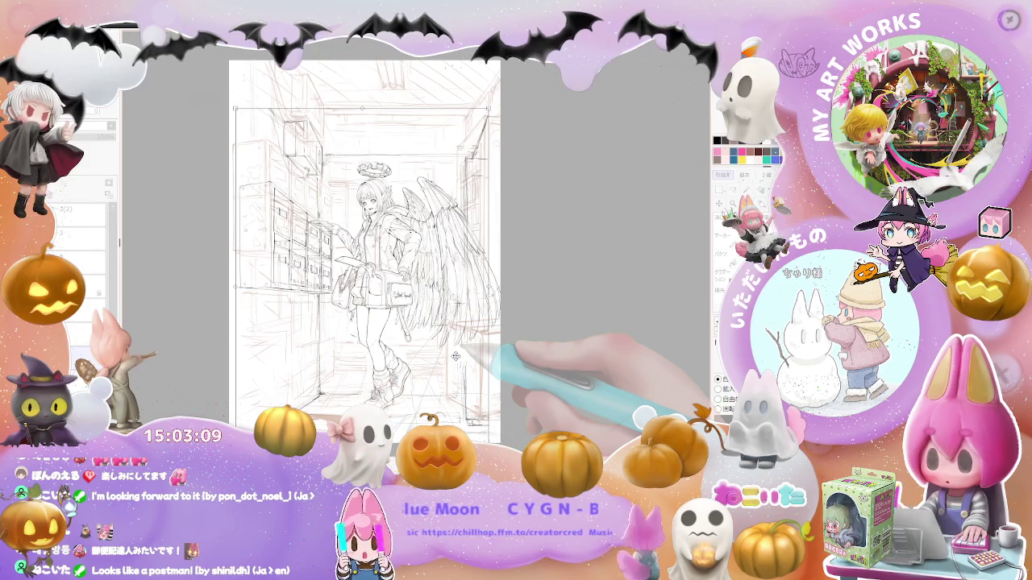
Flip the canvas view horizontally, recentre the page, and hide the red rough sketch layer
key("h")
left_click_drag(516, 335, 463, 345)
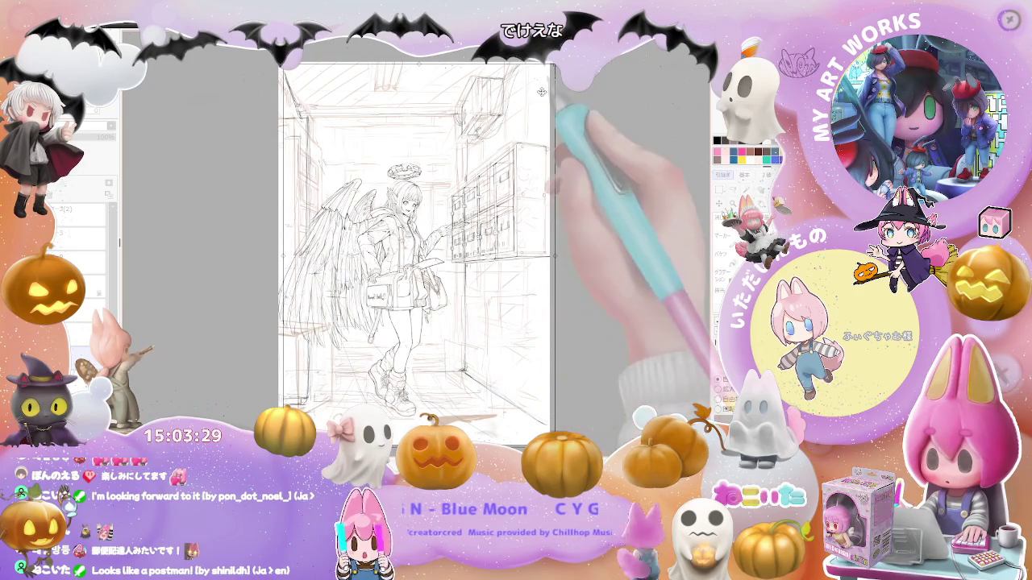
mouse_move(472, 355)
left_mouse_down()
mouse_move(503, 252)
mouse_move(490, 319)
left_mouse_up()
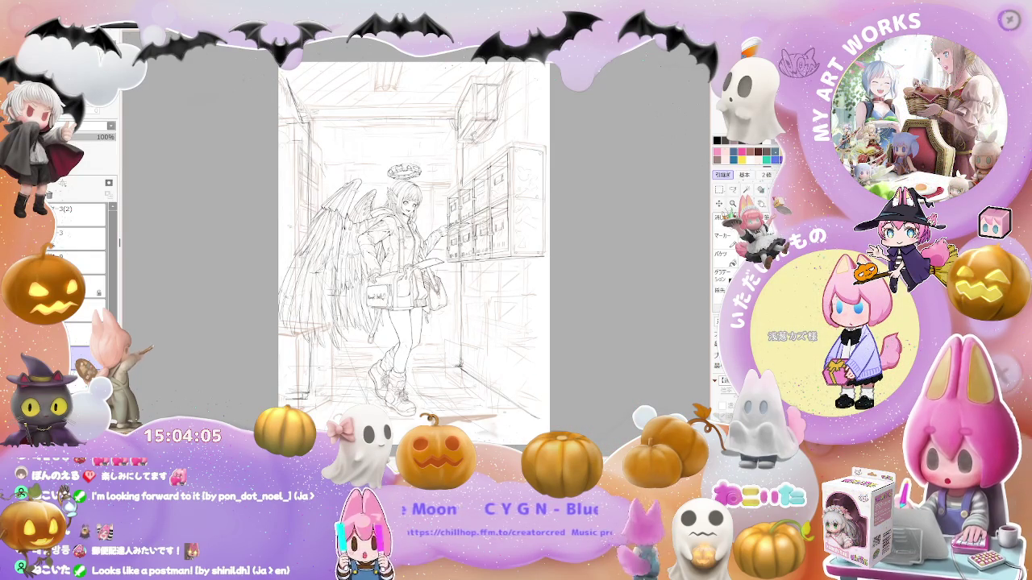
left_click(53, 209)
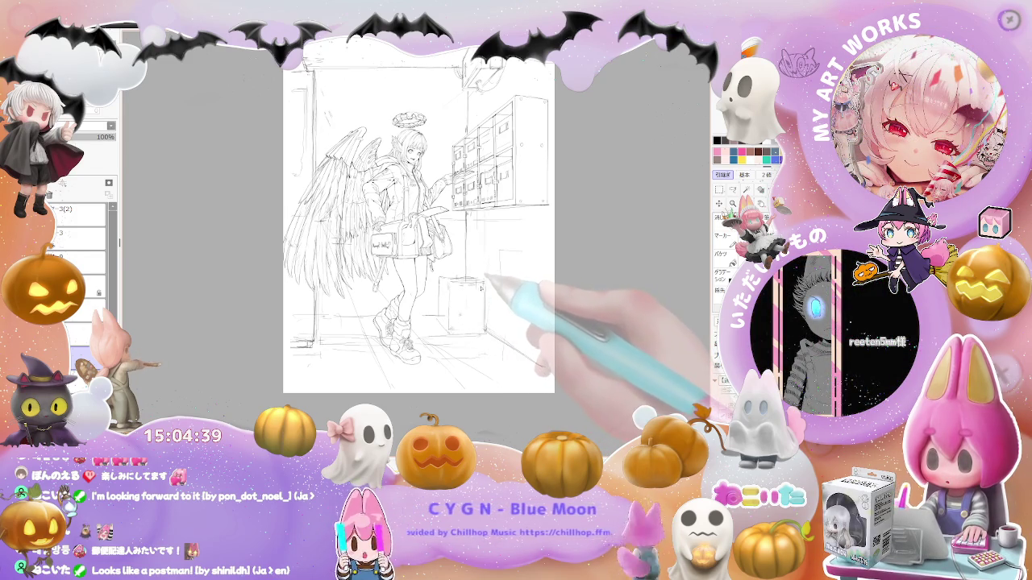
Shift the page view down and right to frame the mailboxes and floor box
left_click_drag(488, 274, 483, 292)
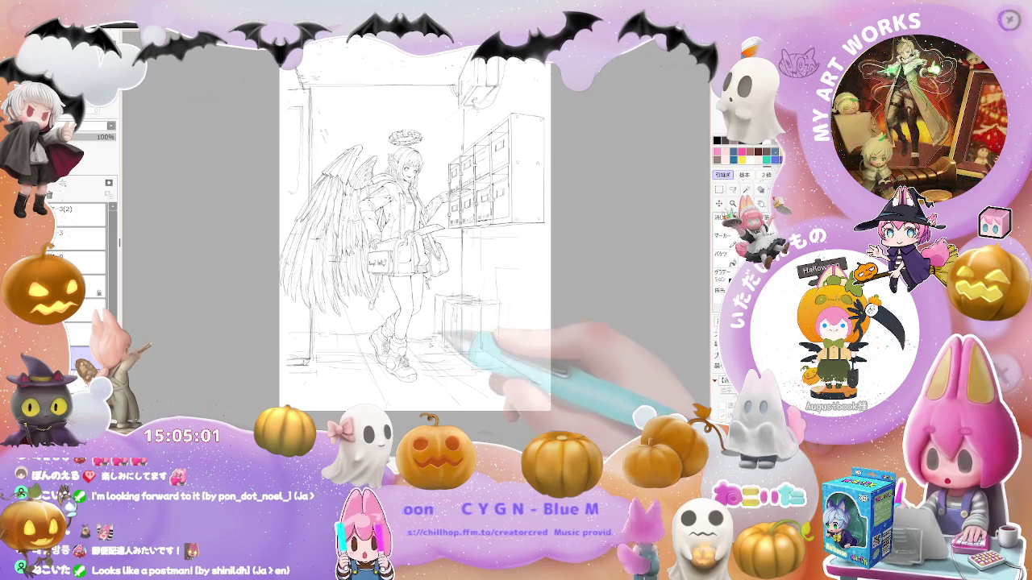
left_click_drag(421, 342, 452, 341)
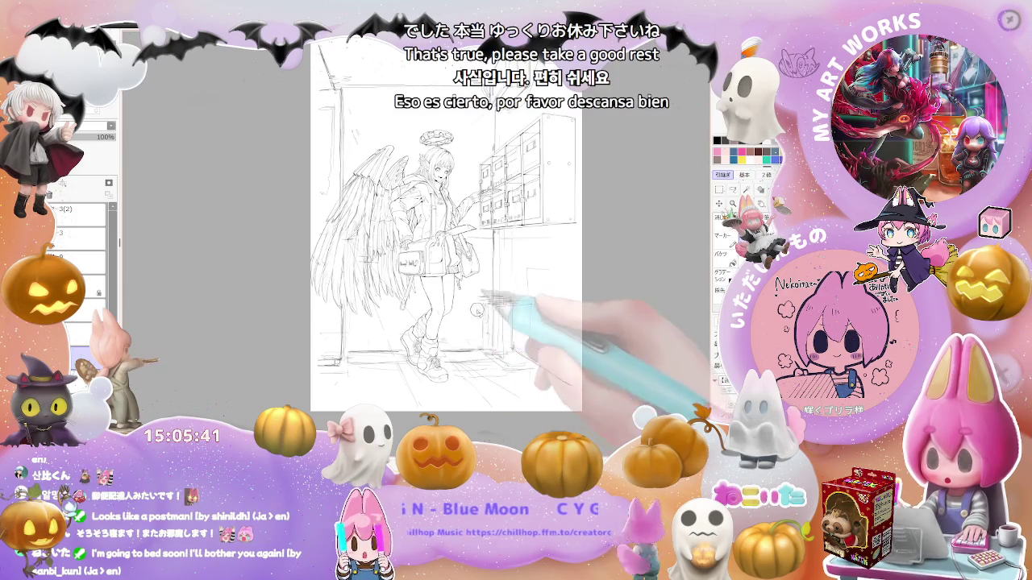
scroll(488, 311, "down", 2)
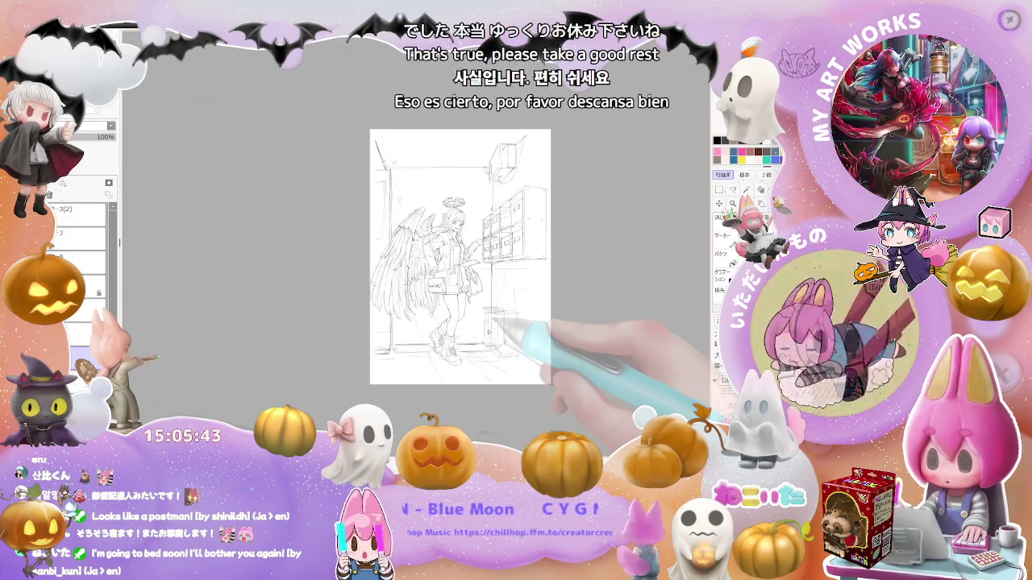
Zoom in on the mailboxes, floor and small box beside the figure
scroll(479, 348, "up", 2)
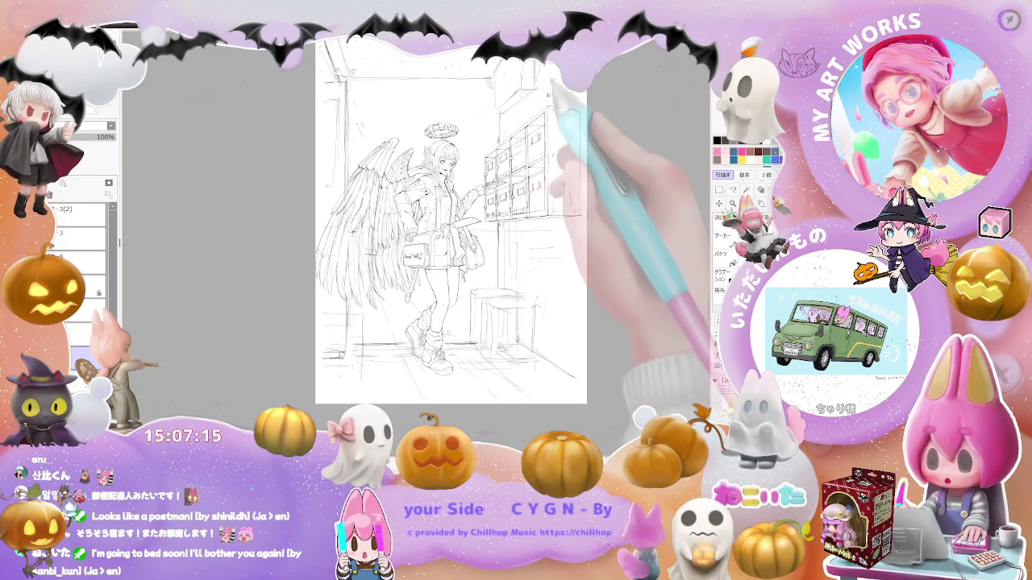
Step back and forth through undo and redo to compare earlier figure versions with the reaching-arm pose
scroll(448, 95, "down", 2)
scroll(448, 95, "up", 2)
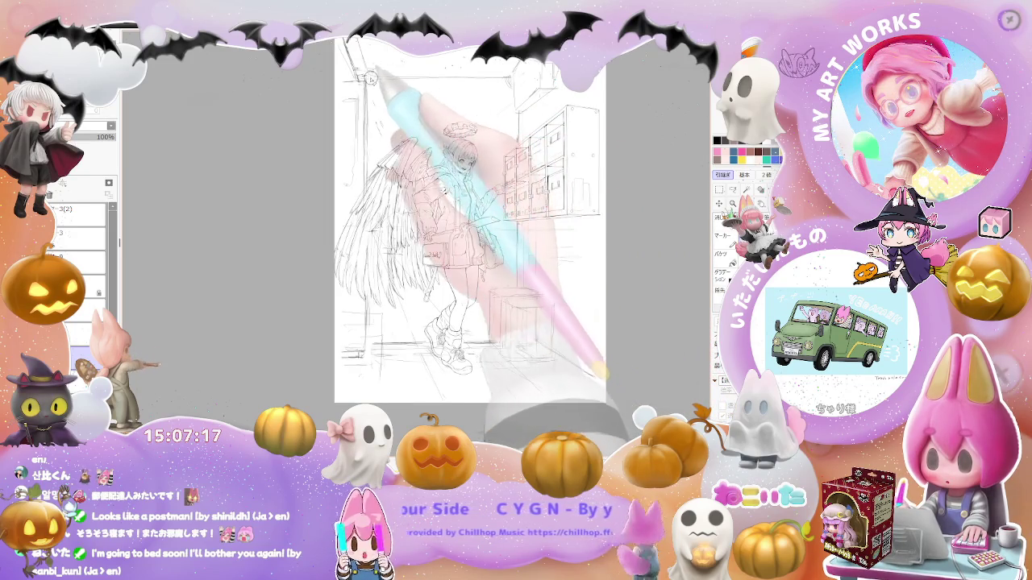
key("ctrl+z")
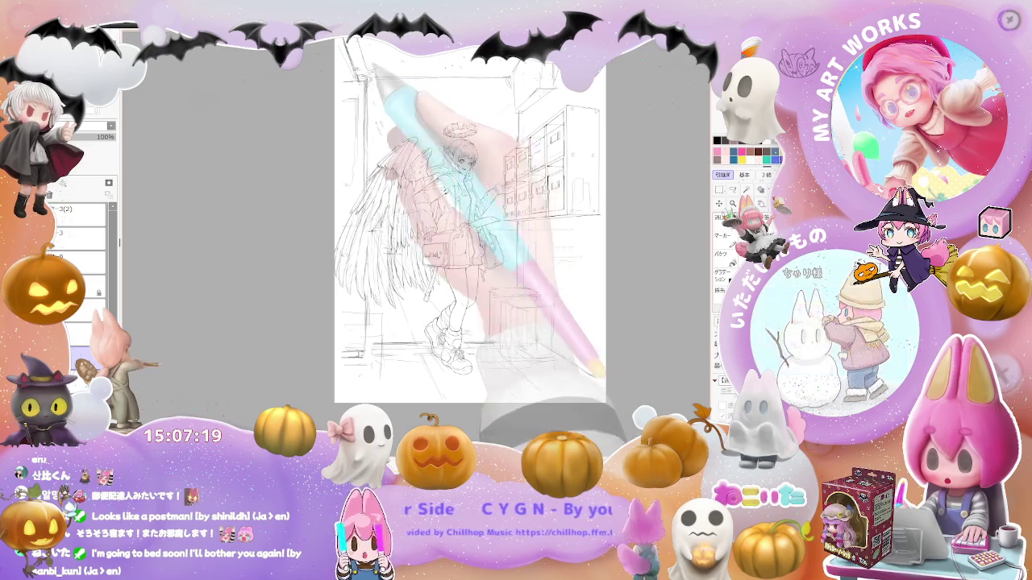
key("ctrl+y")
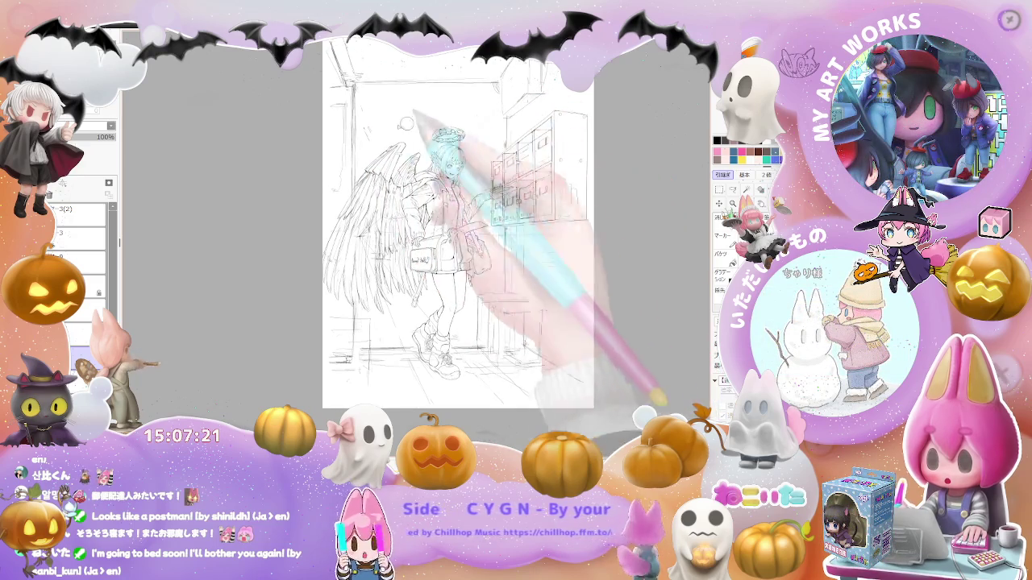
key("ctrl+z")
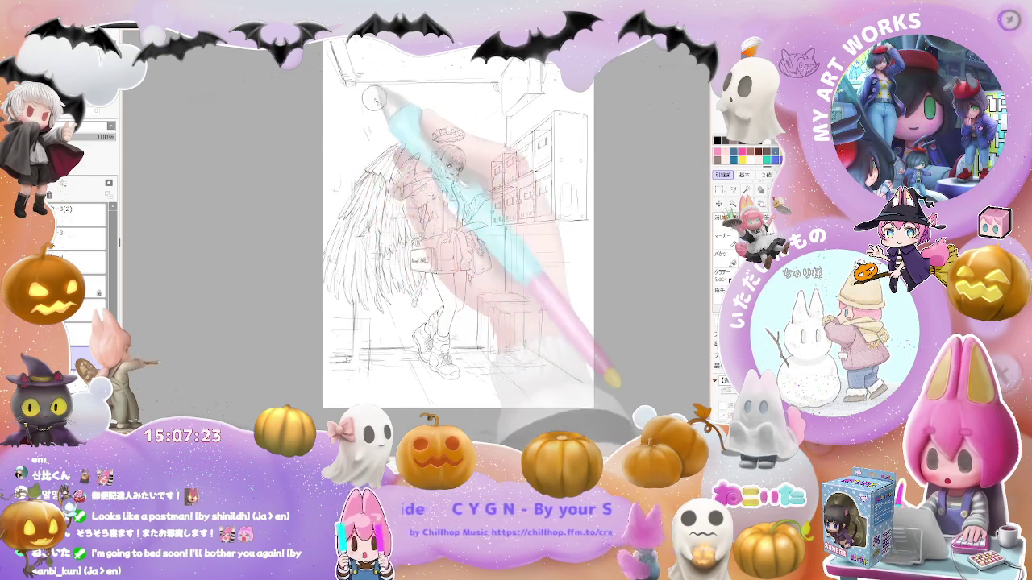
key("ctrl+y")
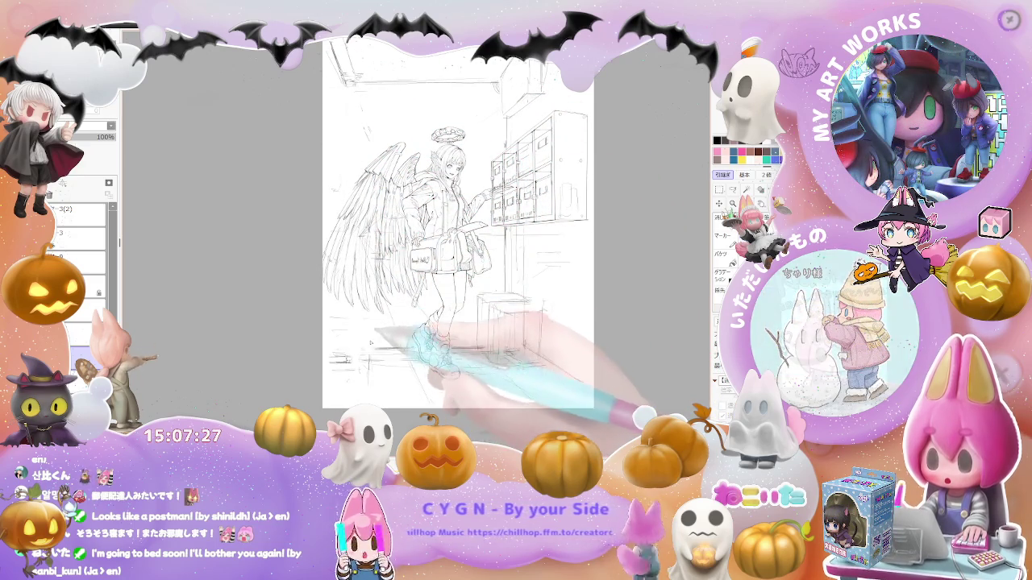
key("ctrl+y")
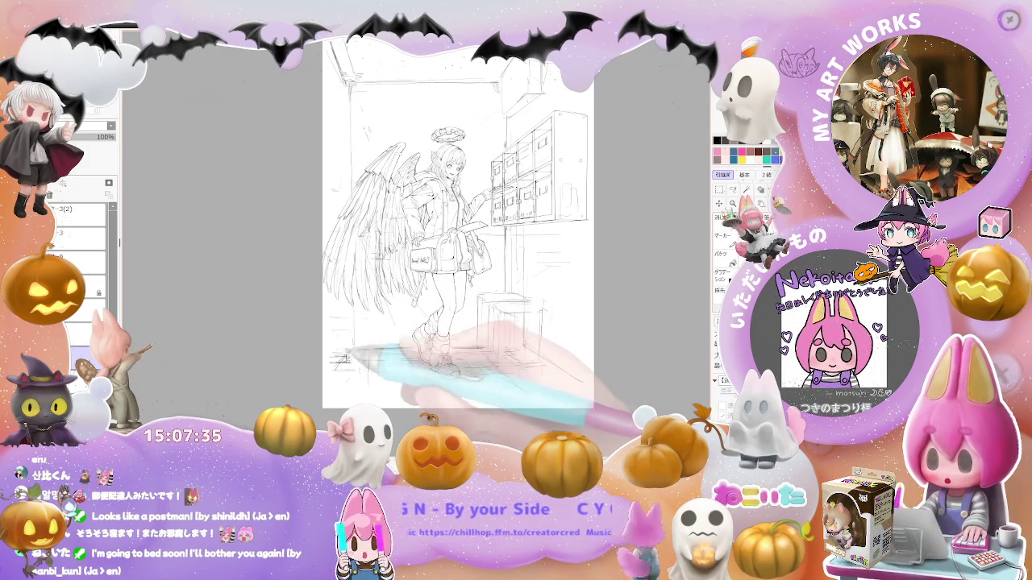
key("ctrl+z")
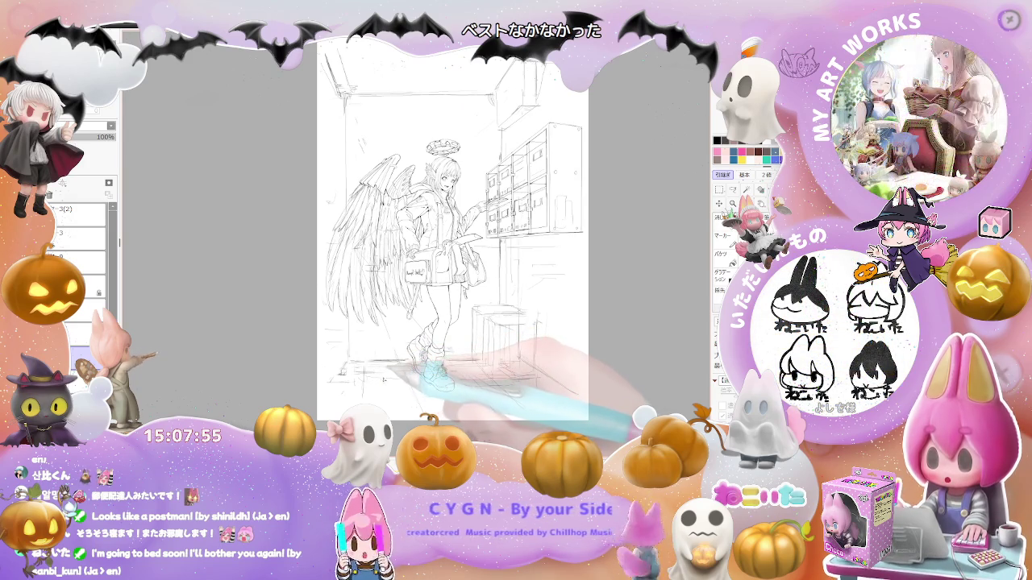
Check the whole page, then sketch lines on the box below the mailboxes
key("ctrl+minus")
key("ctrl+plus")
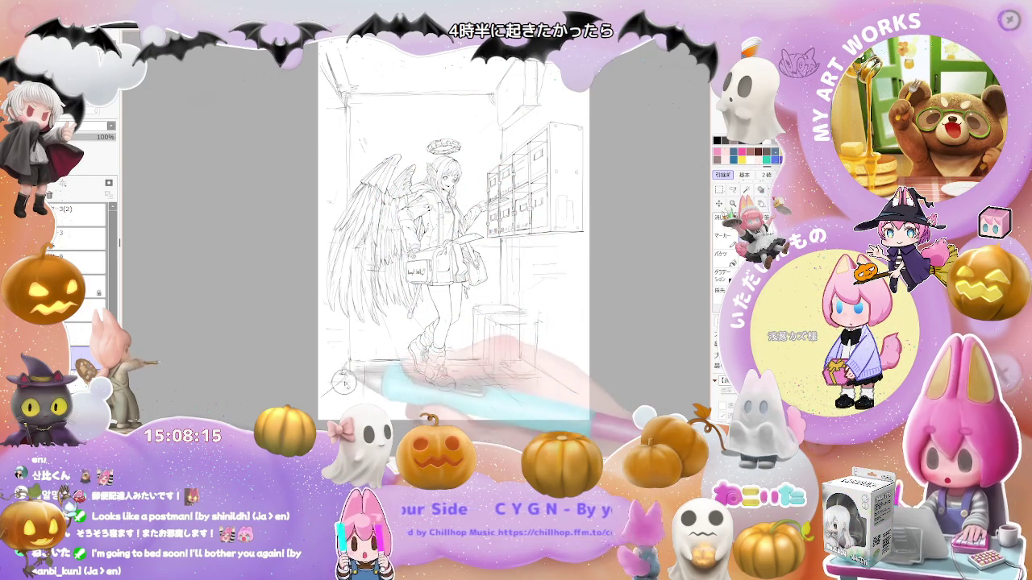
left_click_drag(516, 318, 520, 366)
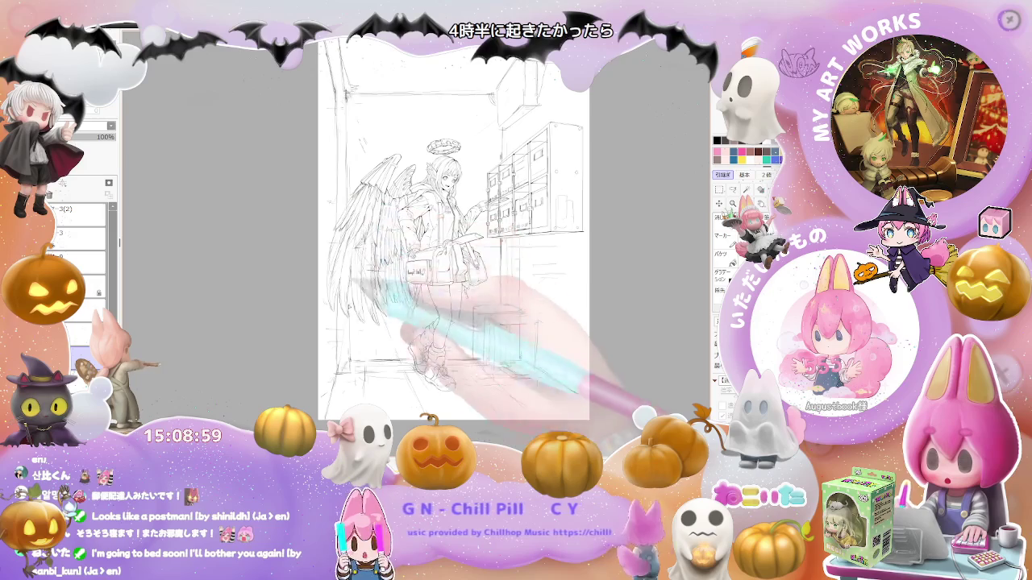
Zoom out with Ctrl+minus so the full sketch page fits the window
key("ctrl+minus")
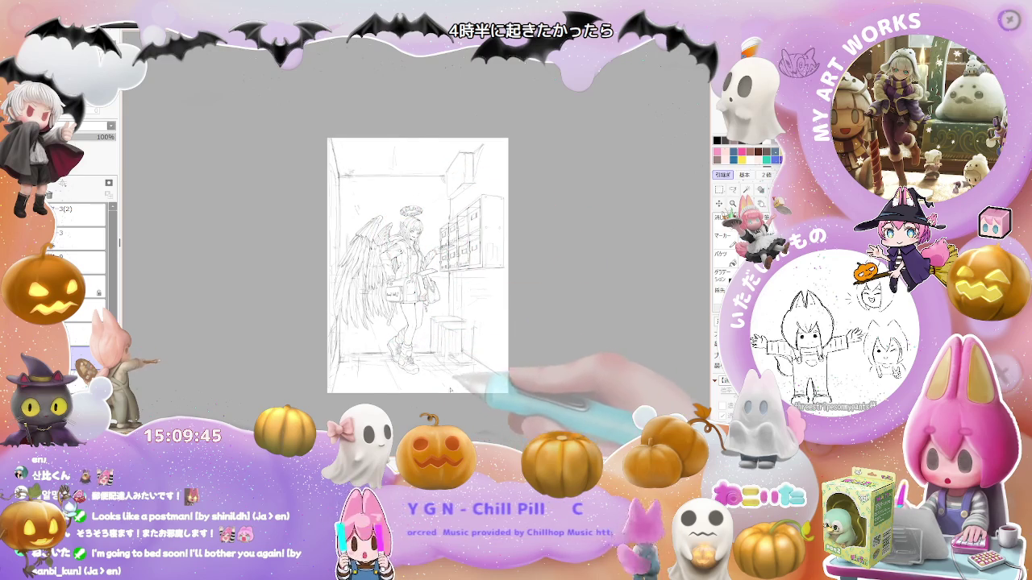
Add a small stroke by the figure's bag and a short vertical line near the page bottom, then mirror the view
left_click_drag(444, 408, 434, 428)
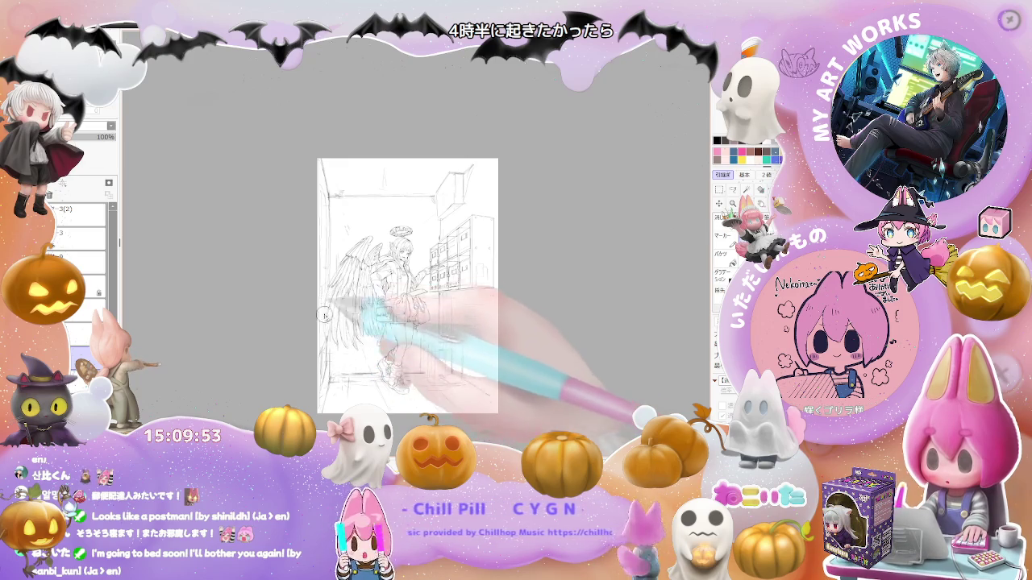
left_click_drag(385, 295, 392, 315)
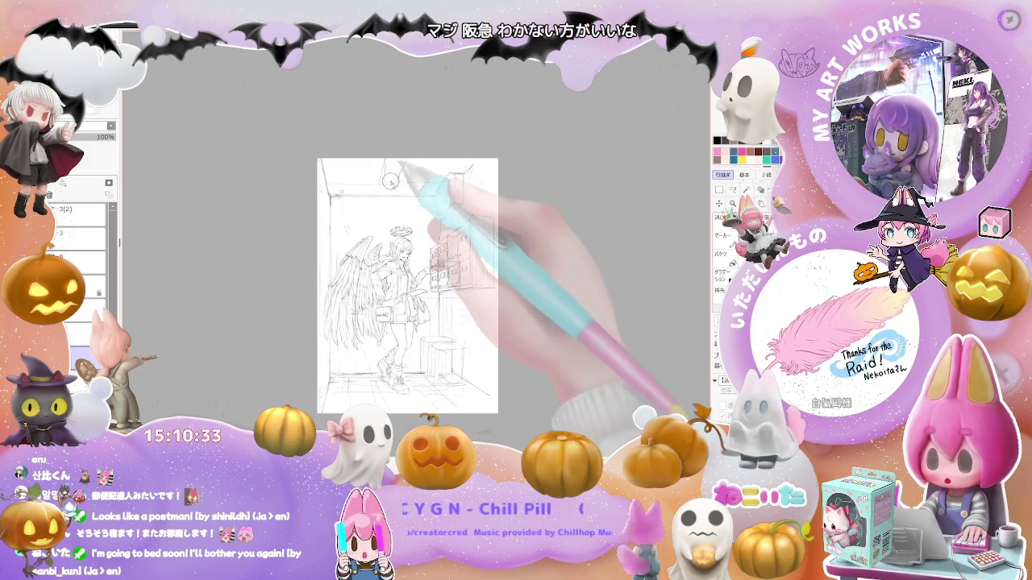
left_click_drag(450, 219, 438, 241)
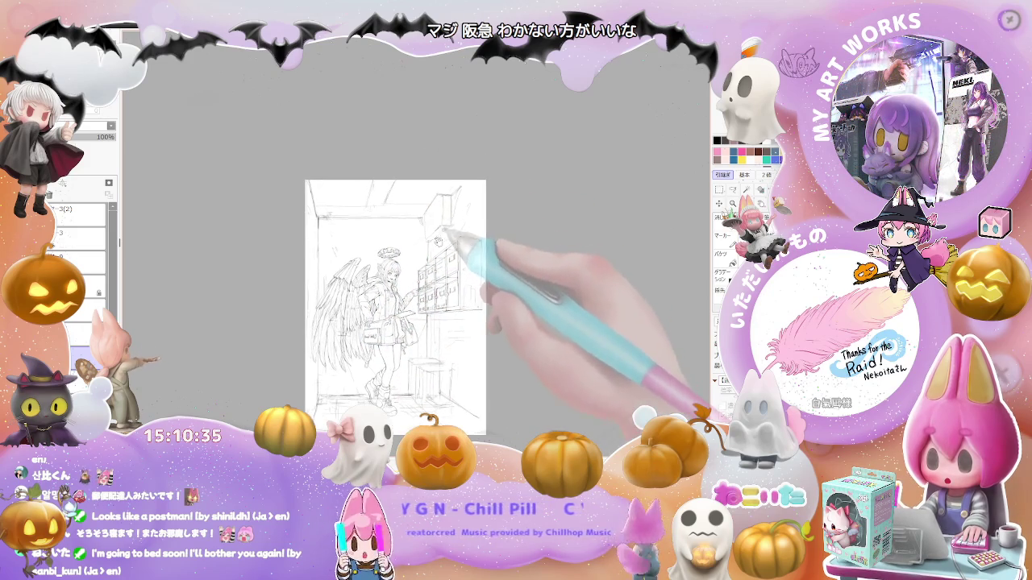
scroll(444, 248, "up", 1)
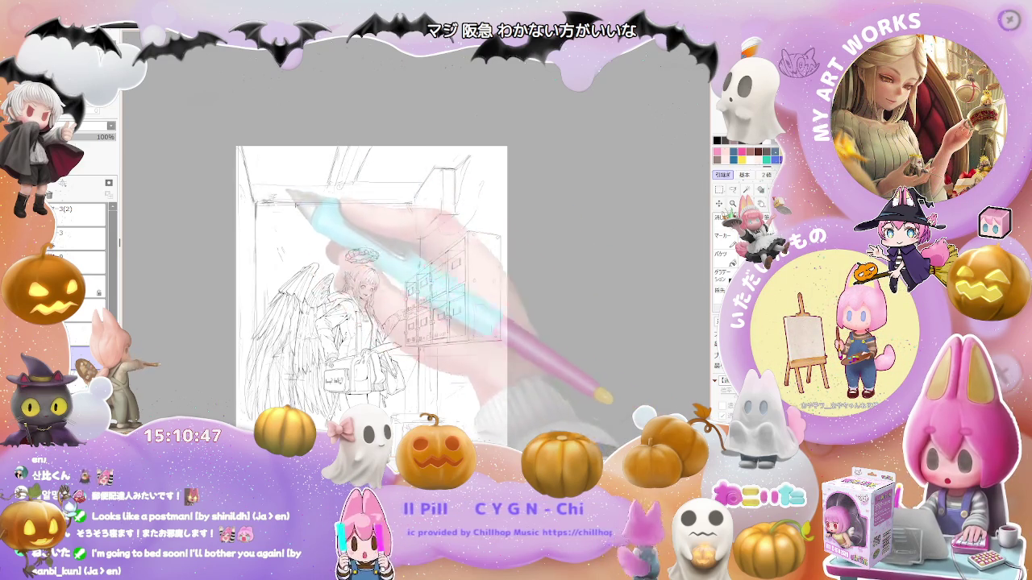
left_click_drag(371, 290, 393, 227)
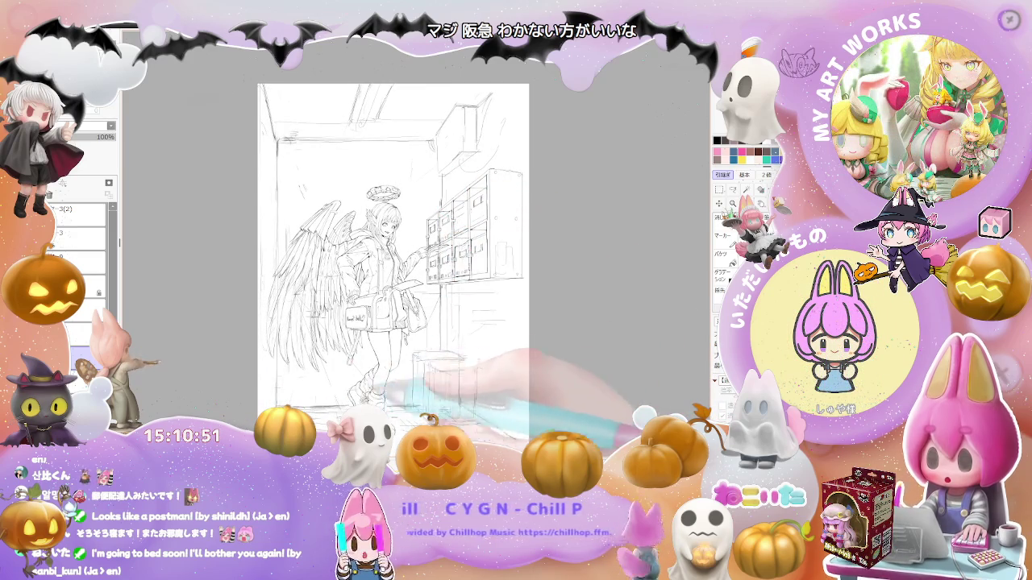
left_click_drag(284, 390, 307, 342)
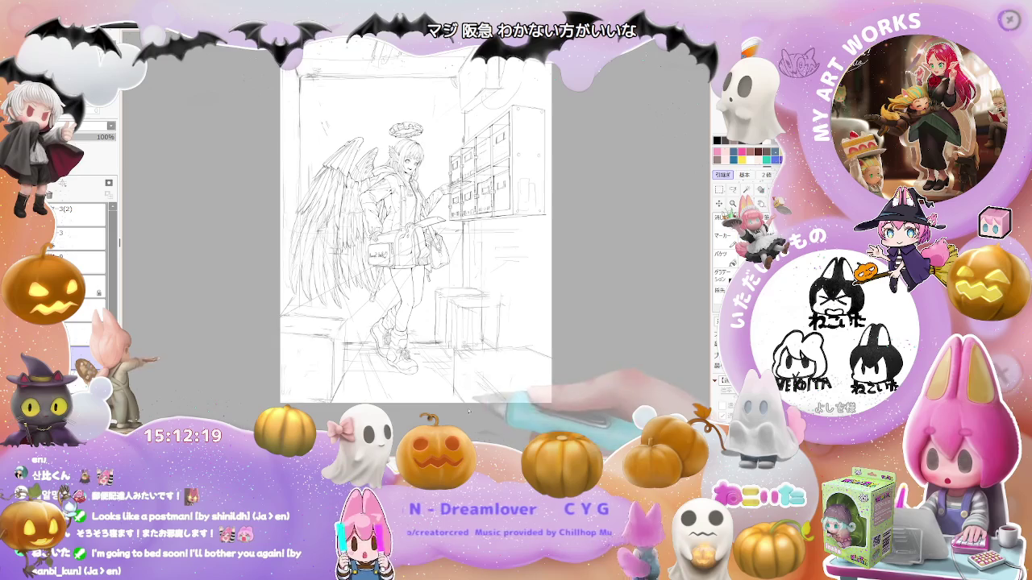
left_click_drag(458, 383, 456, 400)
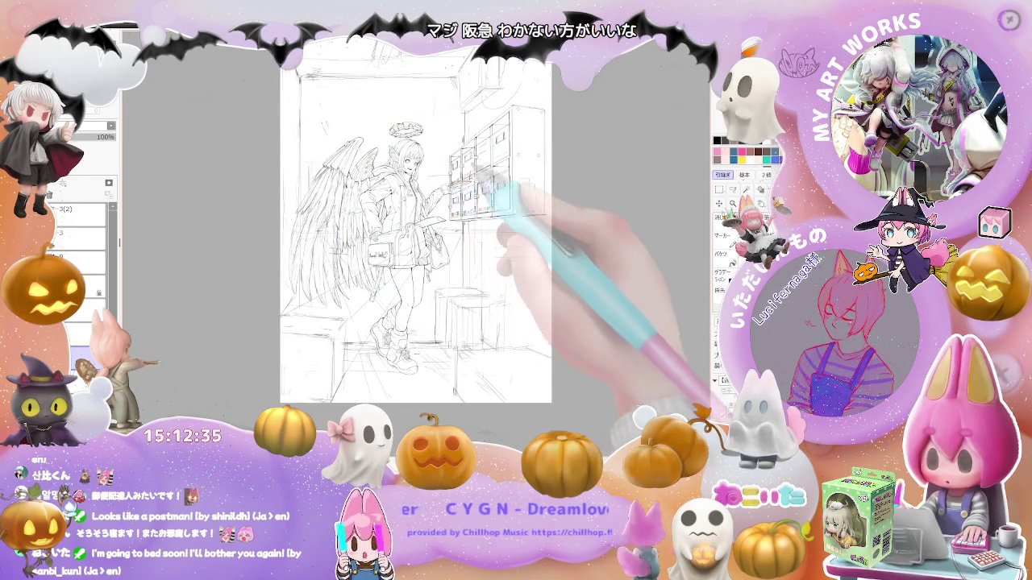
key("h")
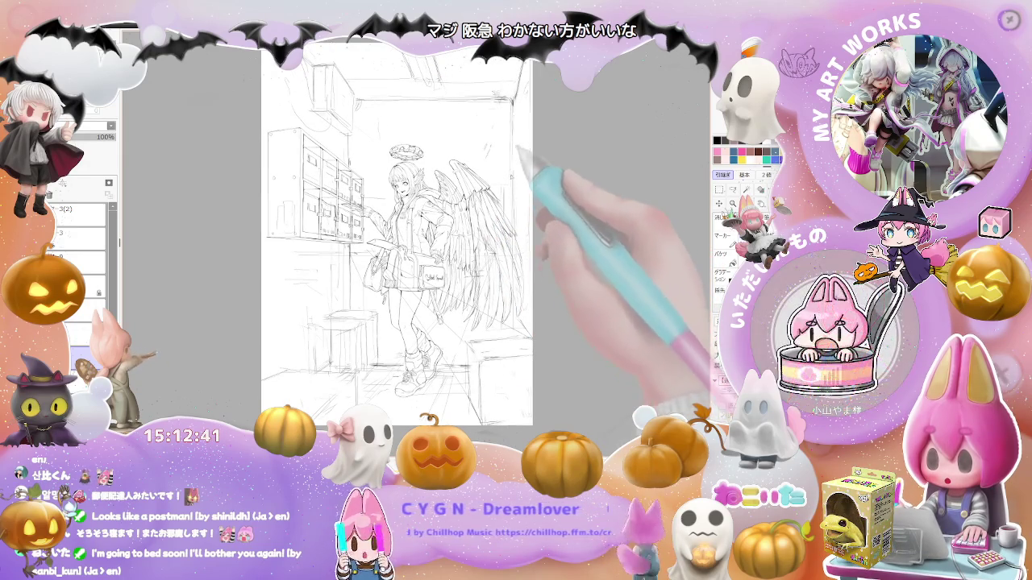
Zoom out and back in on the mirrored sketch, then nudge the page into position
key("ctrl+minus")
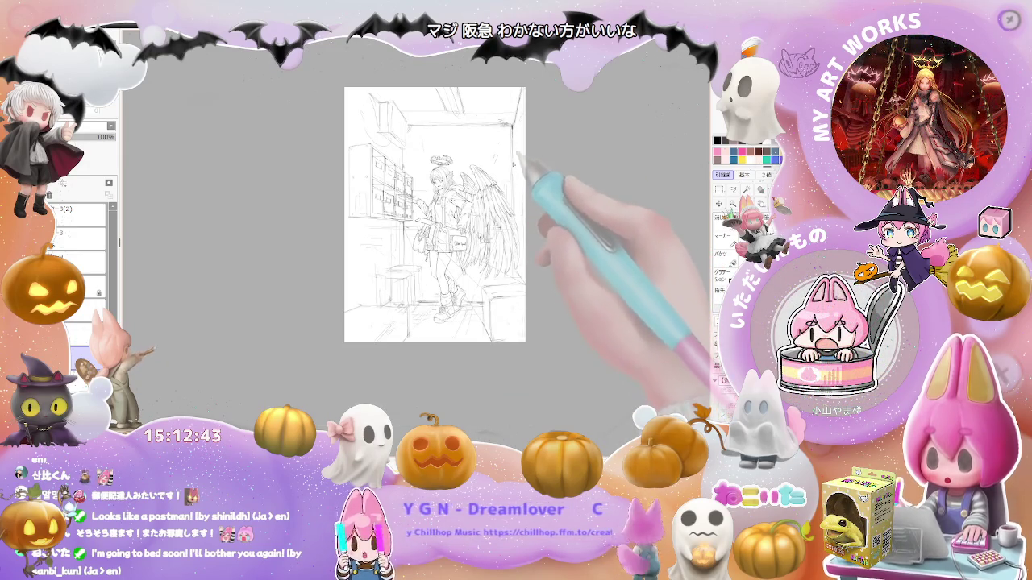
key("ctrl+plus")
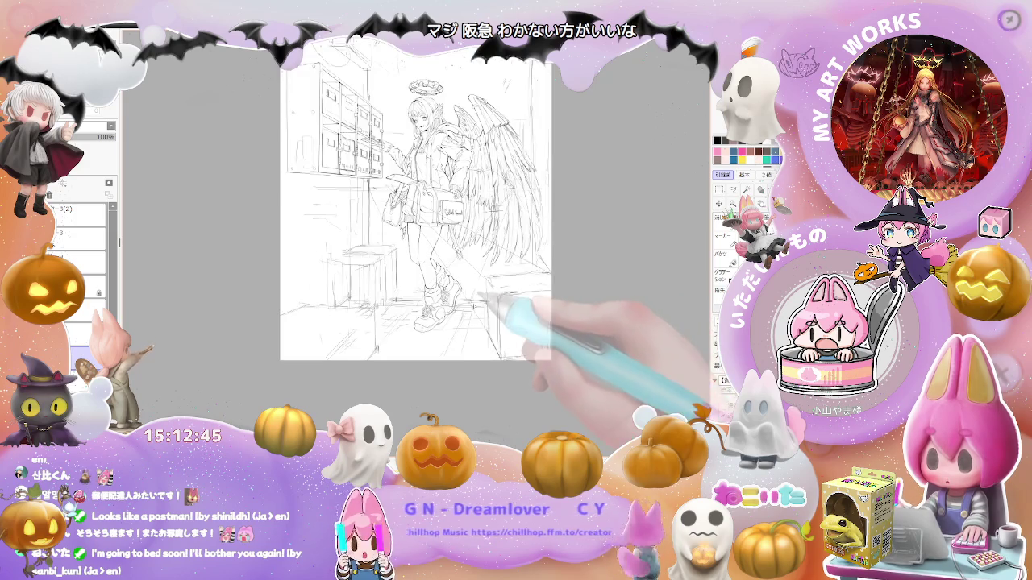
scroll(483, 324, "up", 2)
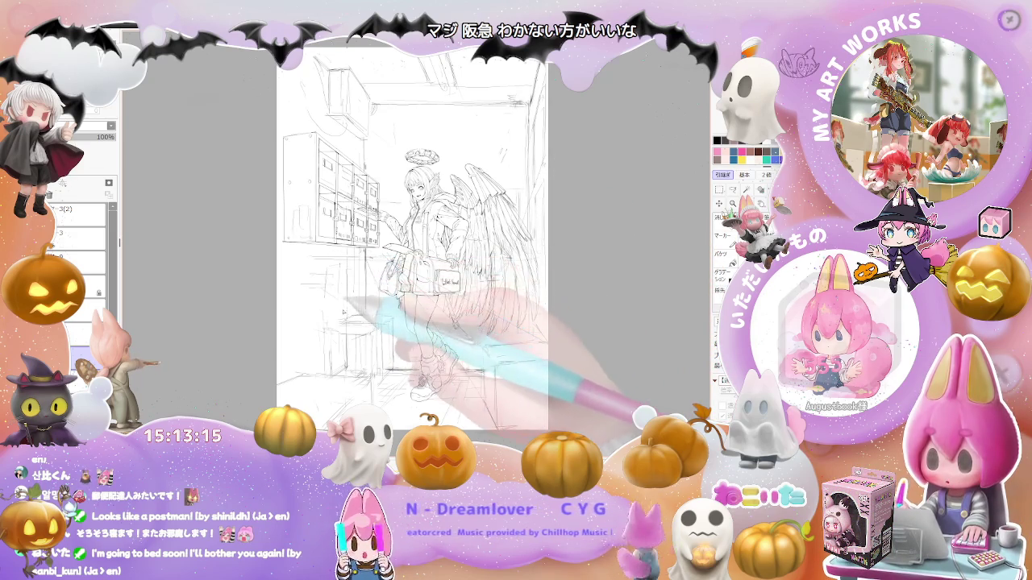
left_click_drag(341, 311, 345, 317)
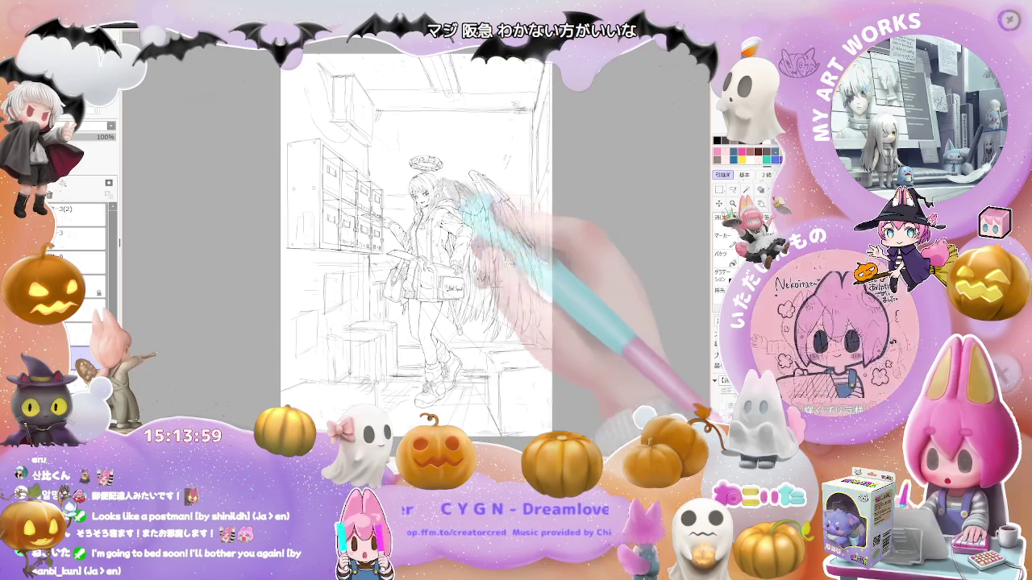
Unflip the view to normal orientation, then hide the angel figure to show only background lines
key("h")
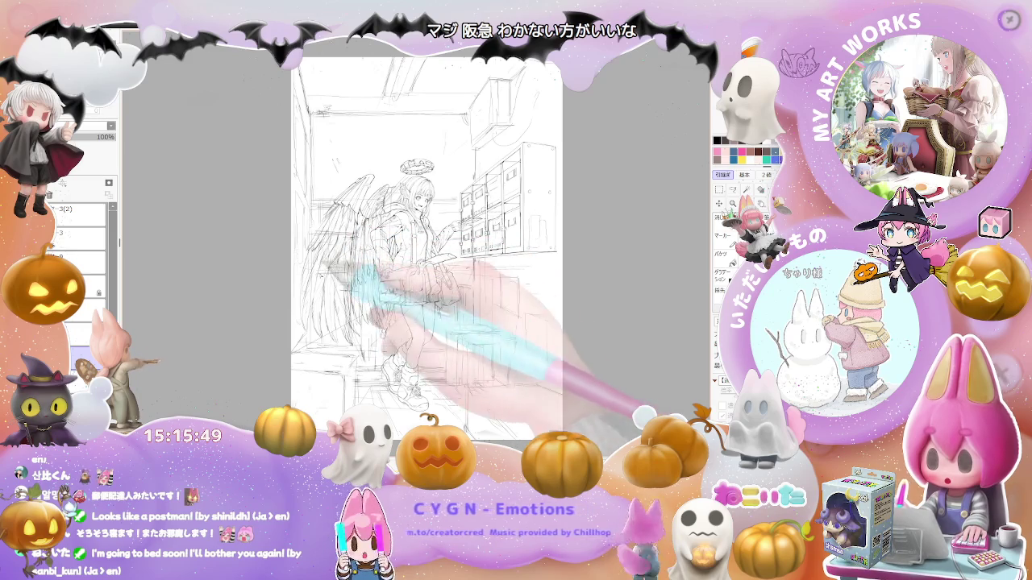
key("Delete")
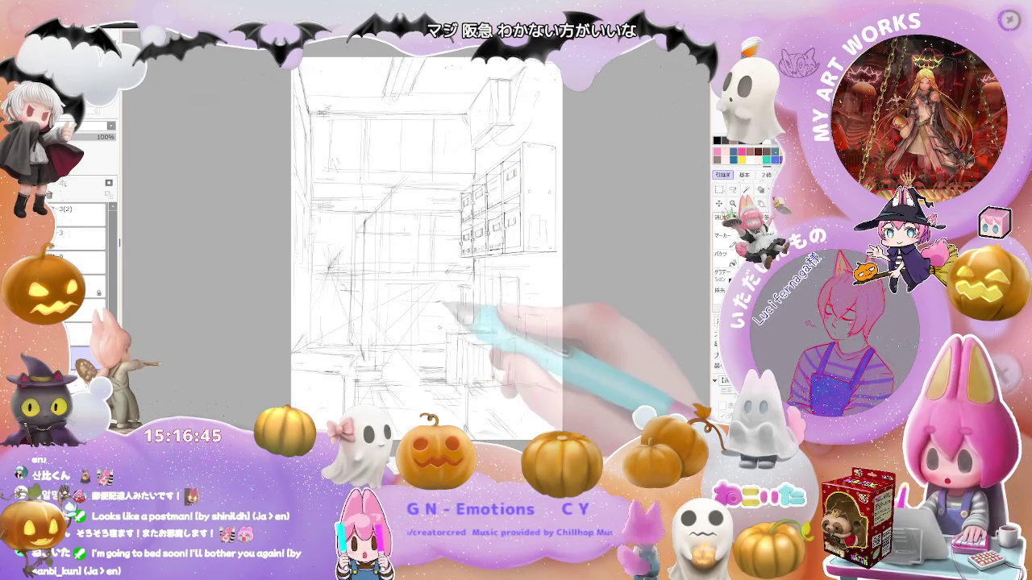
Zoom out and bring the angel figure back into view
key("ctrl+minus")
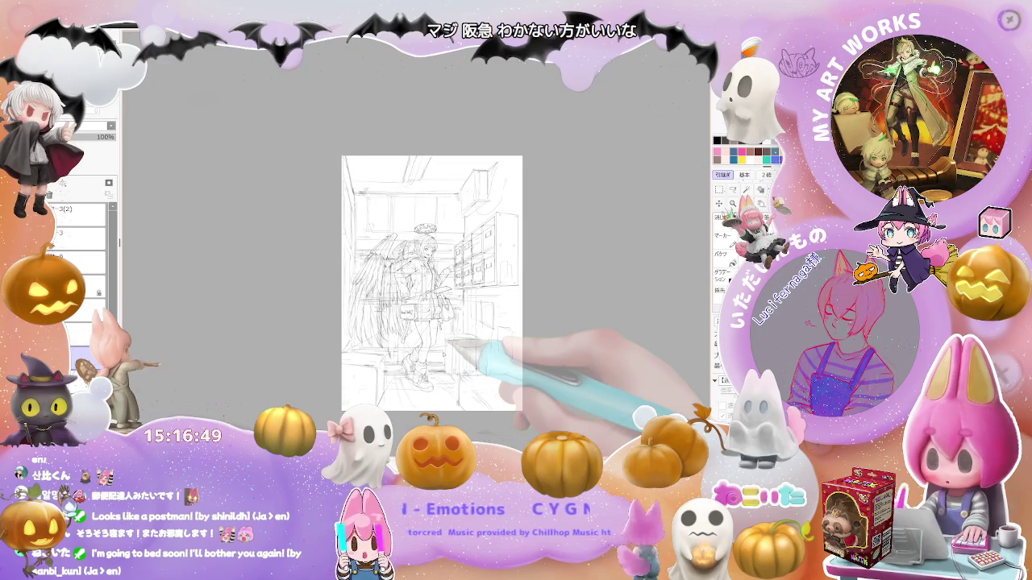
Enlarge the view of the angel and mailbox sketch
key("ctrl+plus")
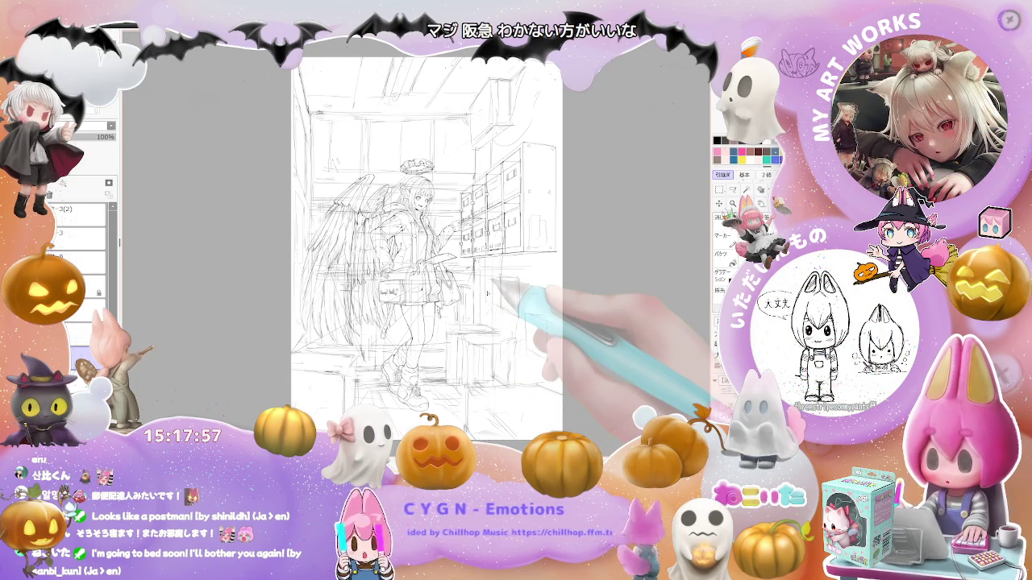
scroll(487, 293, "up", 2)
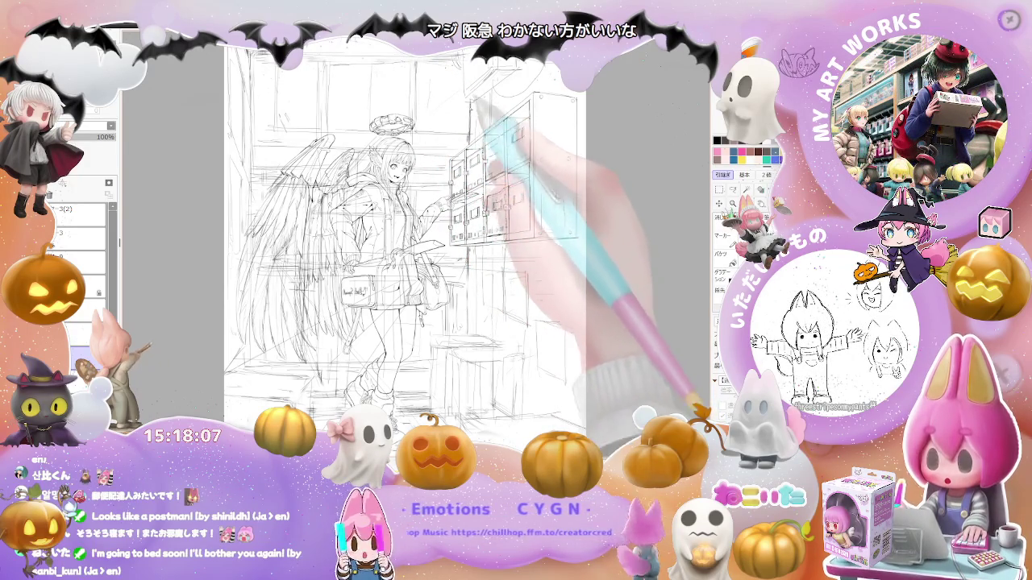
Zoom close on the girl and mailboxes, then zoom out until the page shows down to her feet
scroll(447, 169, "up", 1)
scroll(447, 169, "up", 1)
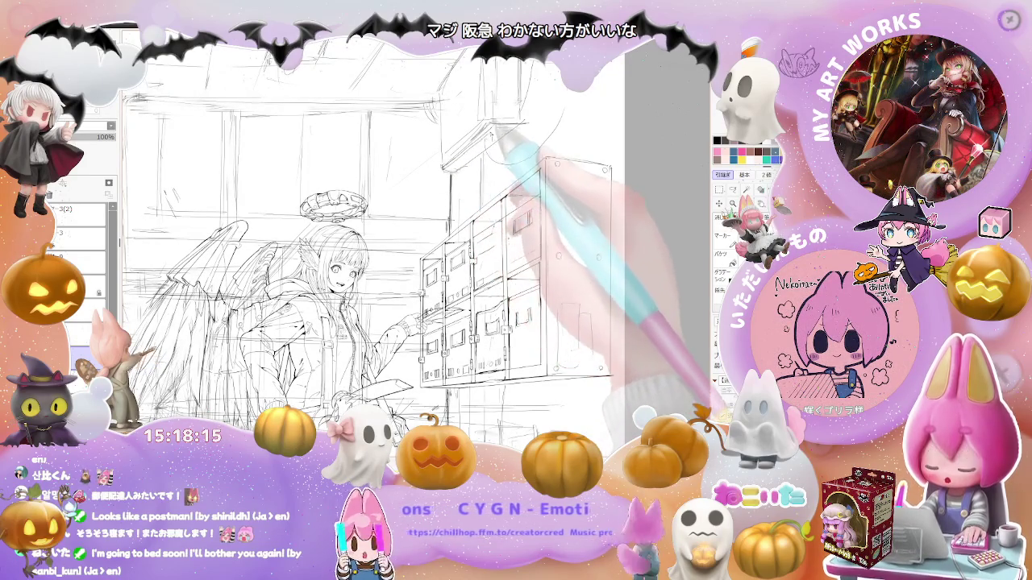
scroll(476, 150, "down", 1)
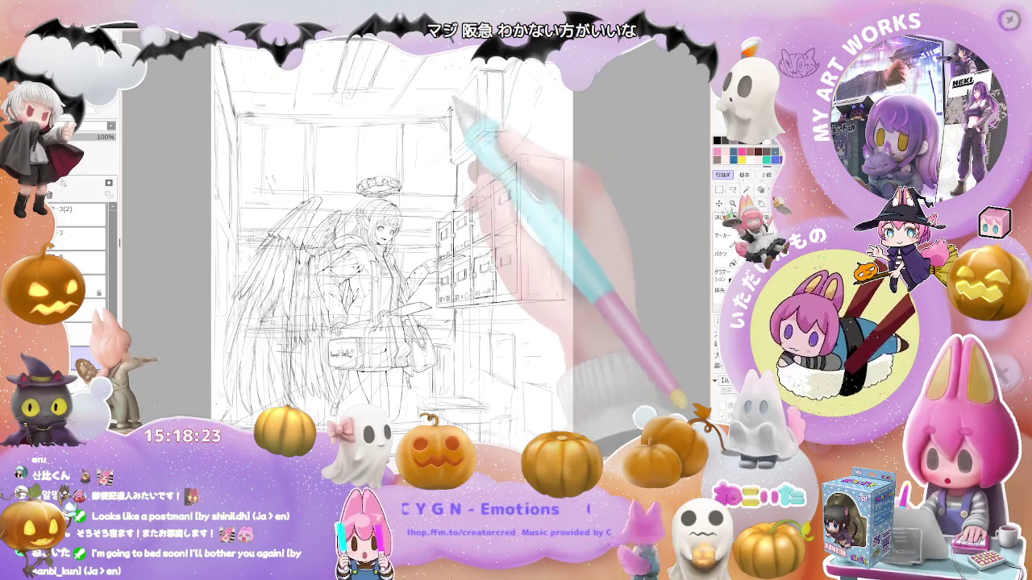
key("ctrl+minus")
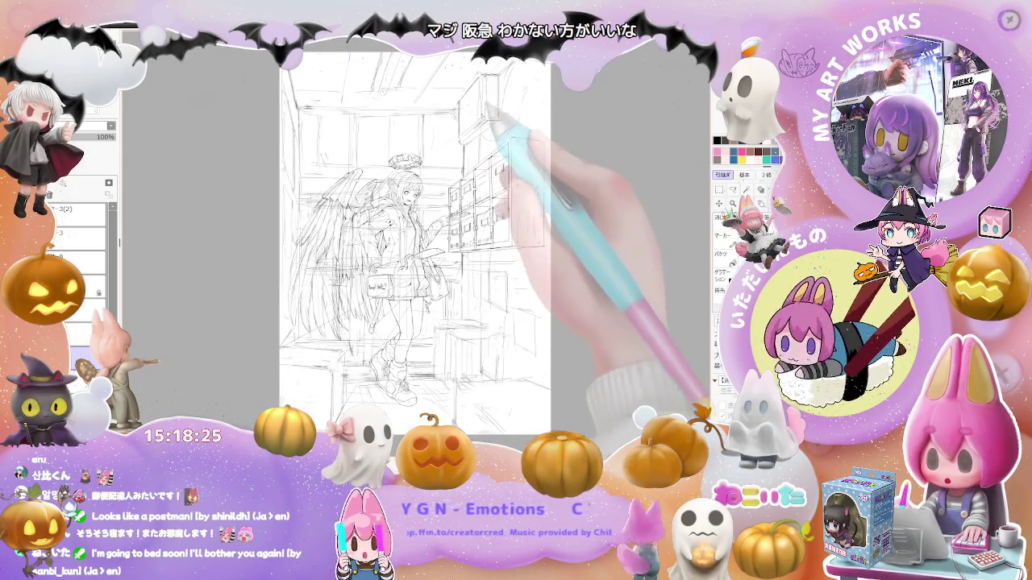
scroll(487, 108, "up", 2)
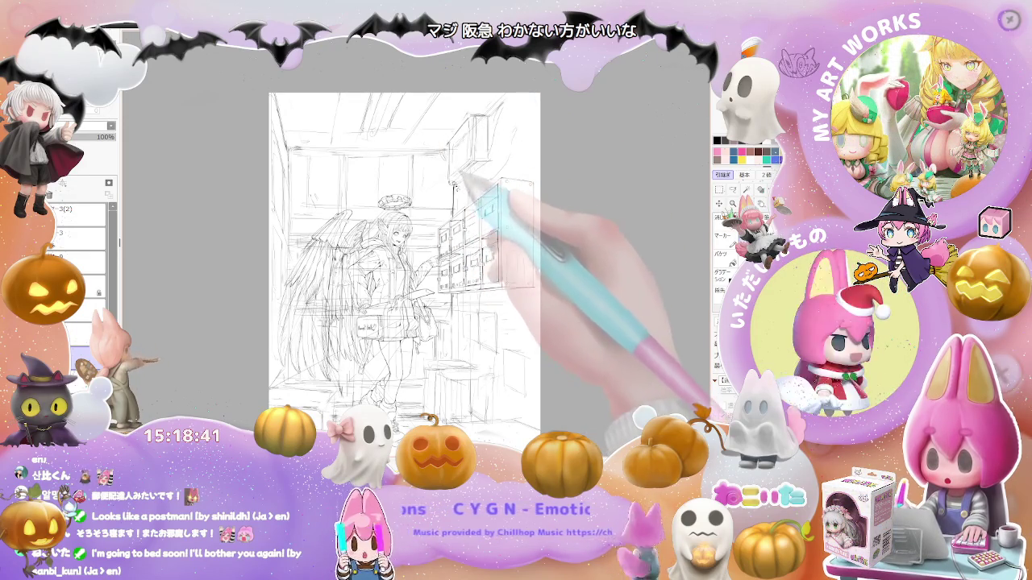
key("ctrl+minus")
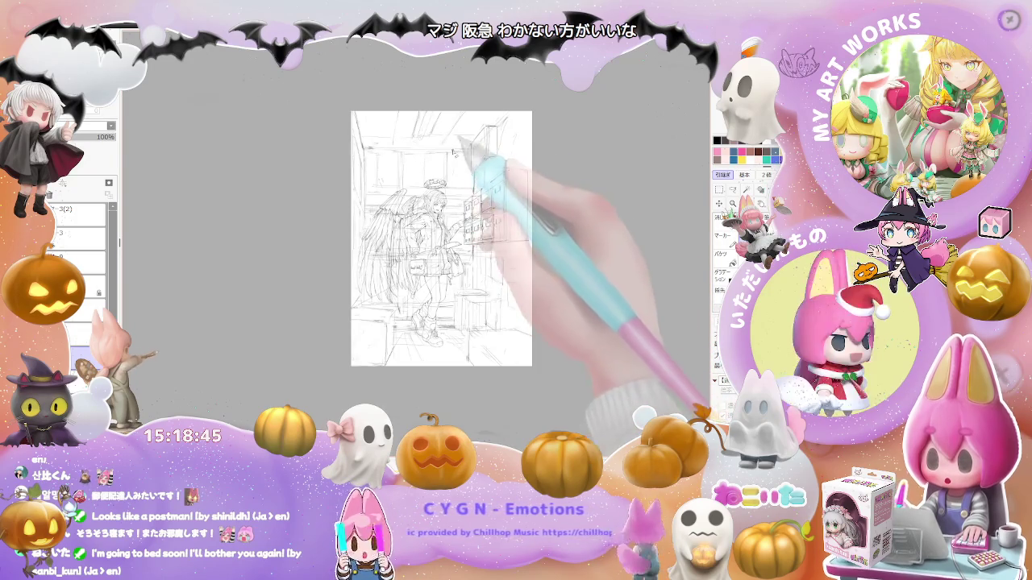
left_click_drag(442, 239, 484, 258)
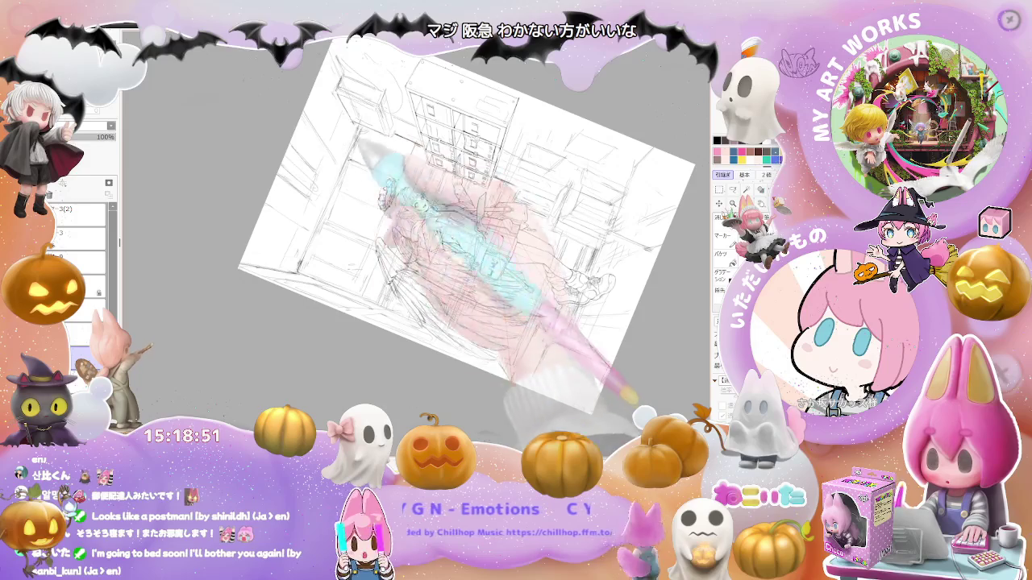
key("Home")
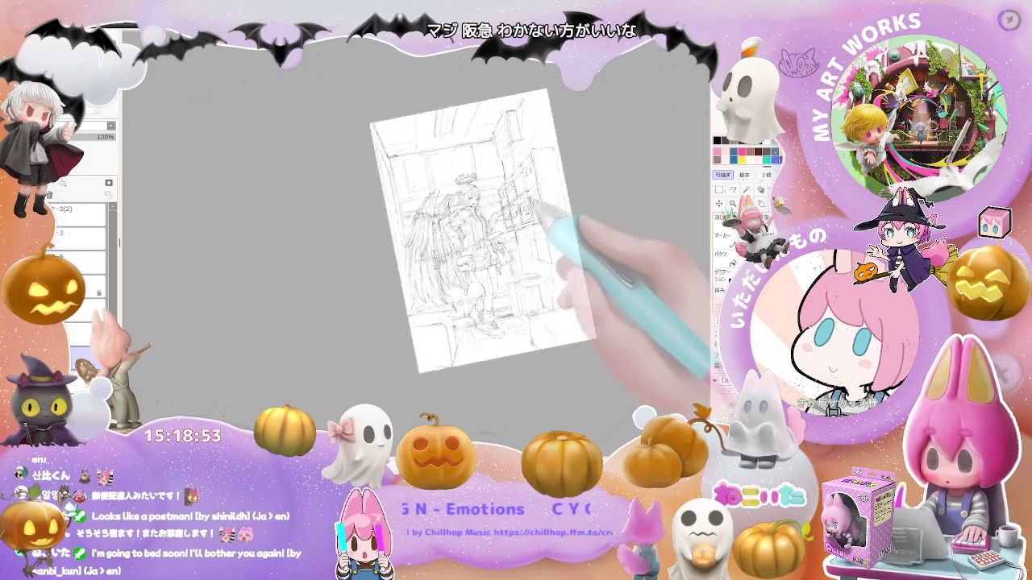
scroll(516, 186, "up", 2)
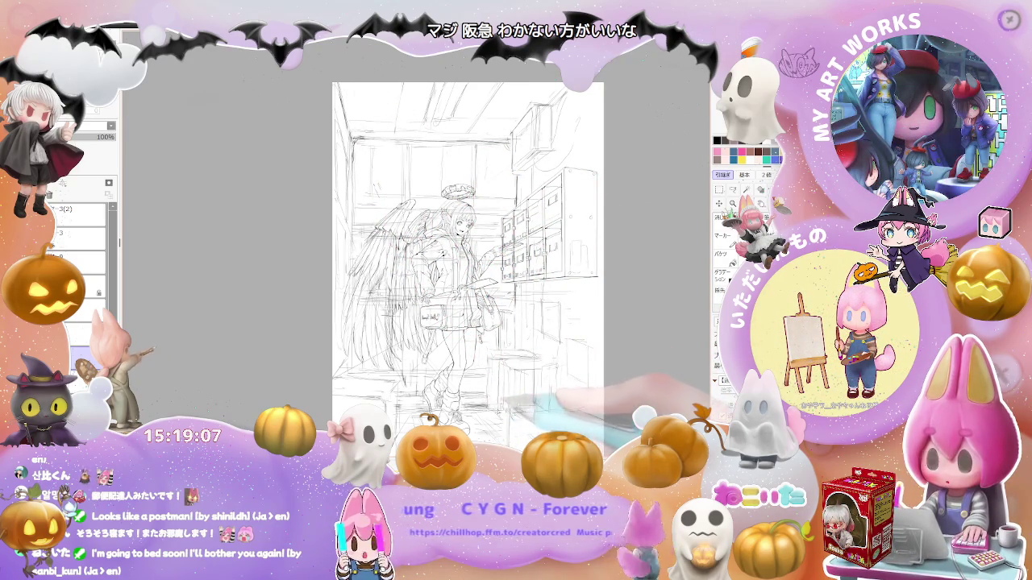
left_click_drag(468, 266, 437, 220)
key("h")
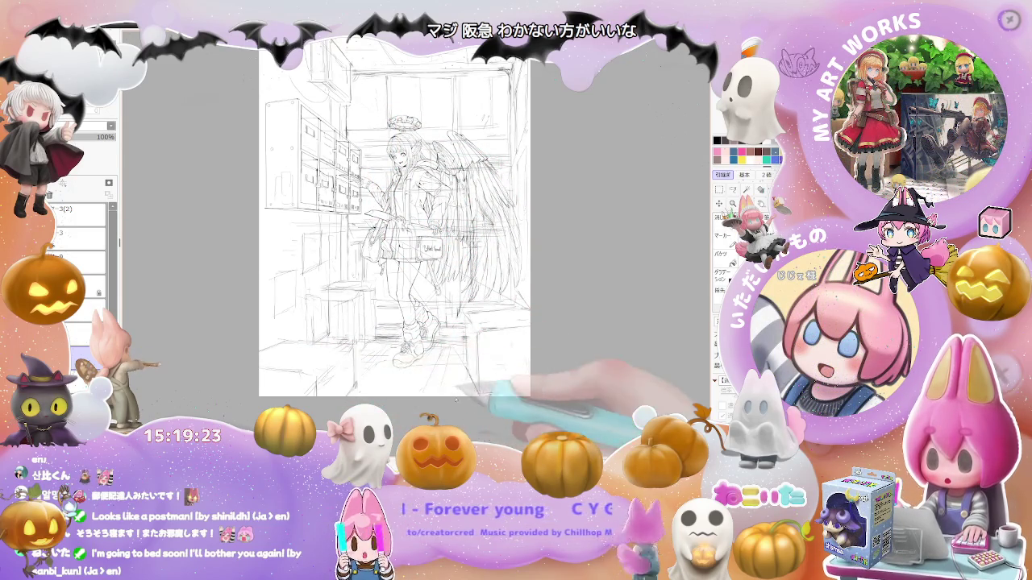
key("End")
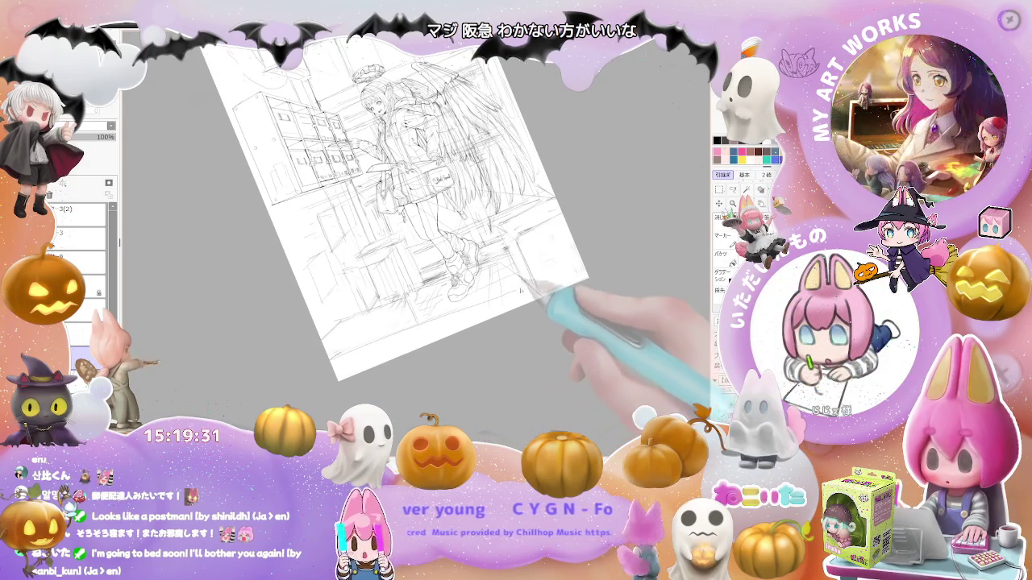
key("Delete")
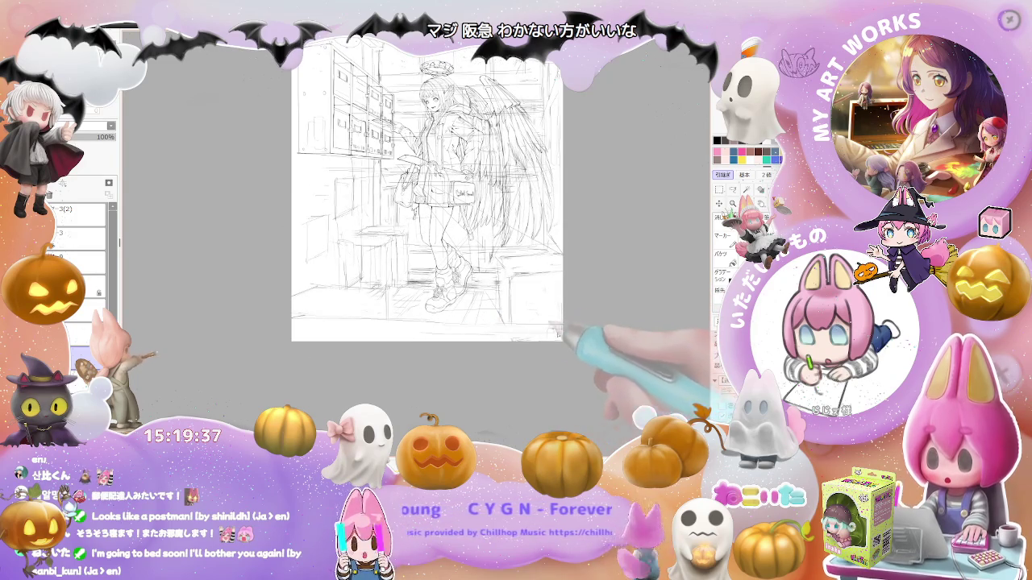
scroll(491, 337, "down", 1)
scroll(523, 350, "down", 1)
left_click_drag(529, 355, 431, 345)
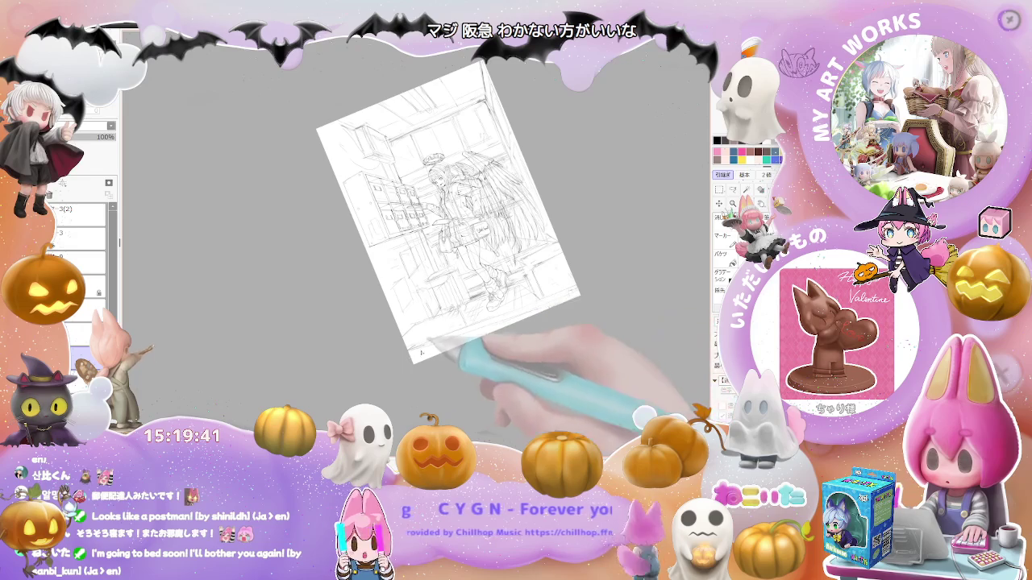
key("Delete")
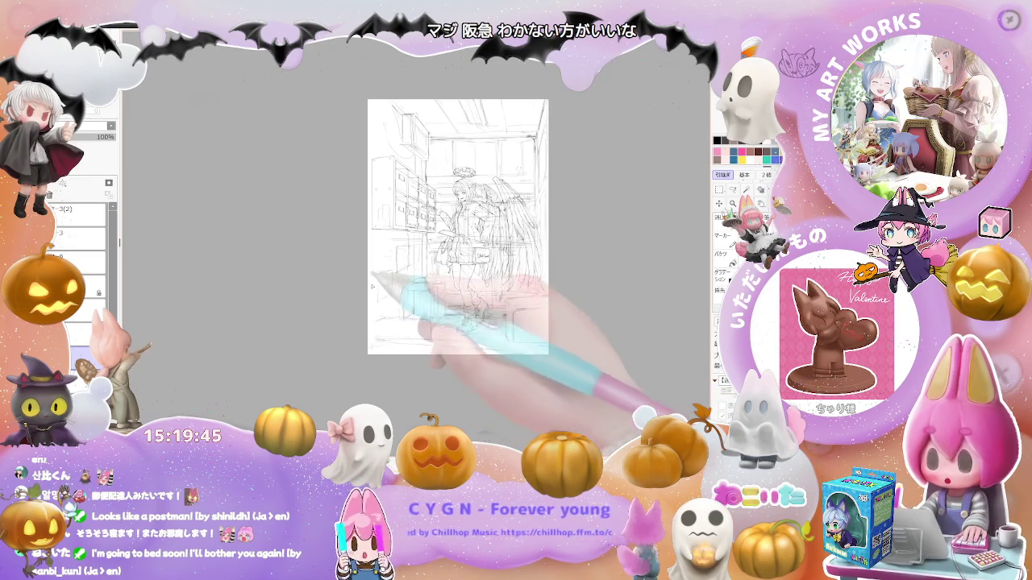
left_click_drag(384, 343, 368, 383)
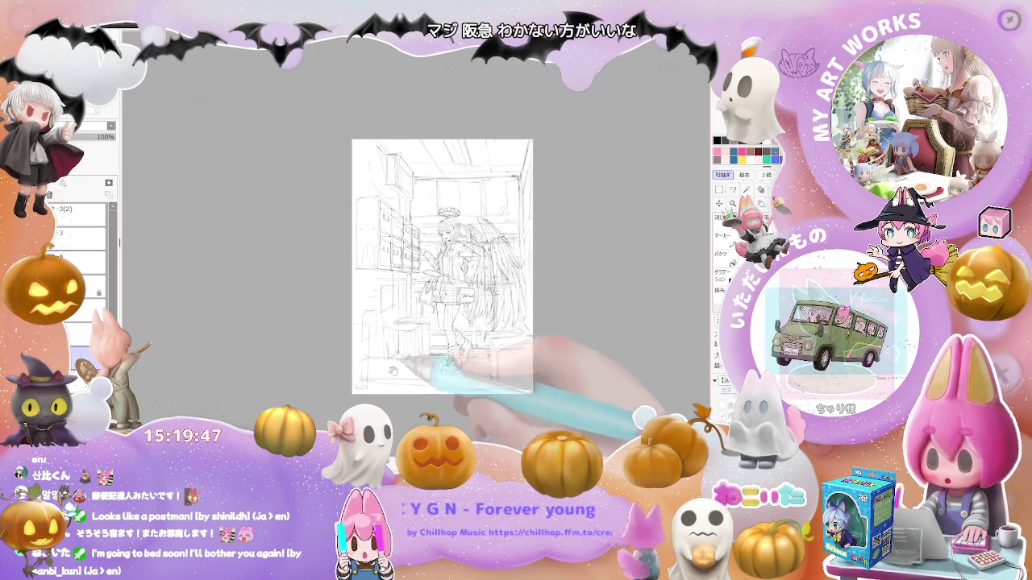
left_click_drag(388, 348, 379, 368)
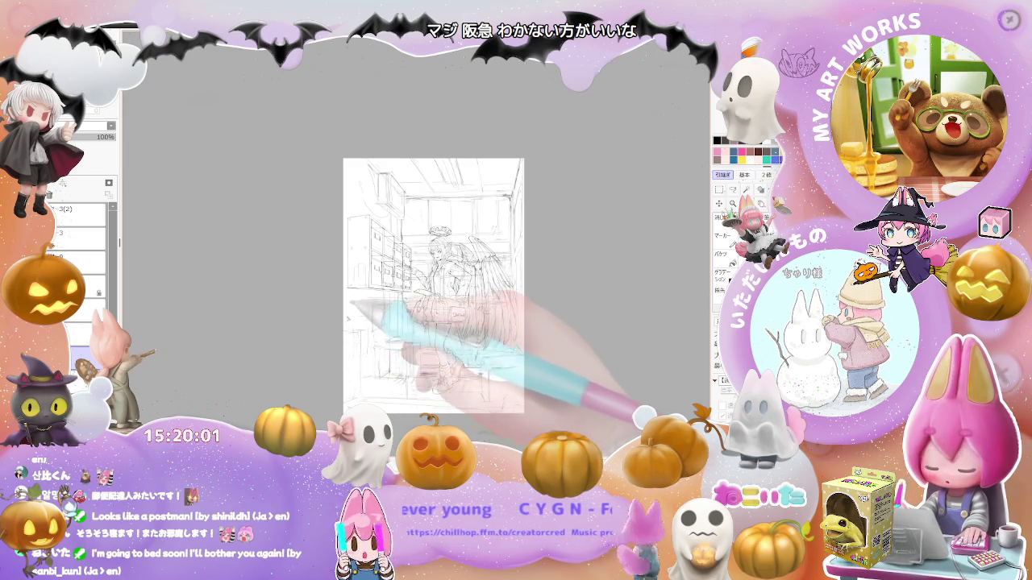
Reposition the view, hide the angel figure layer, then zoom in and tilt the canvas counterclockwise
left_click_drag(433, 285, 422, 314)
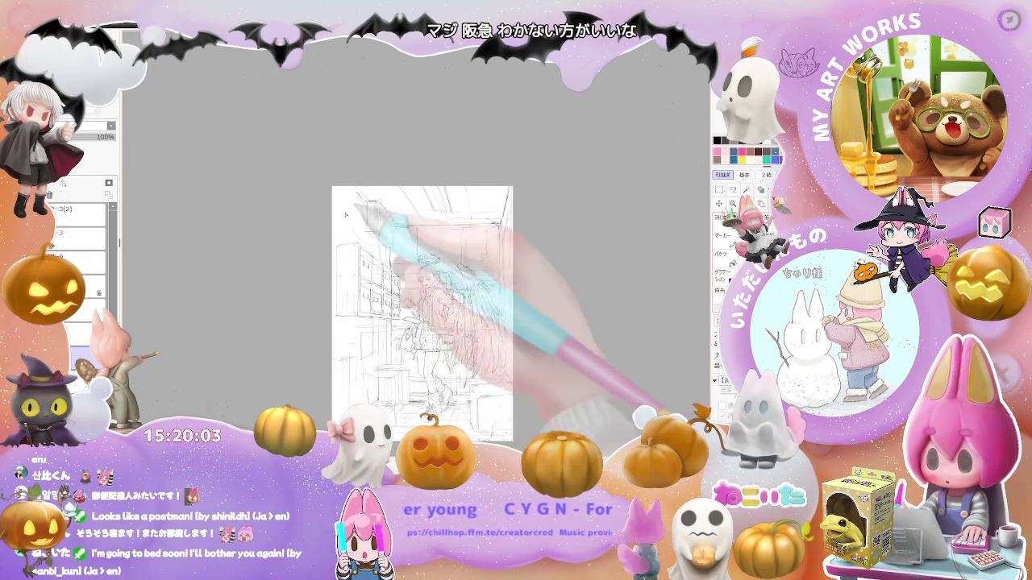
scroll(347, 216, "up", 2)
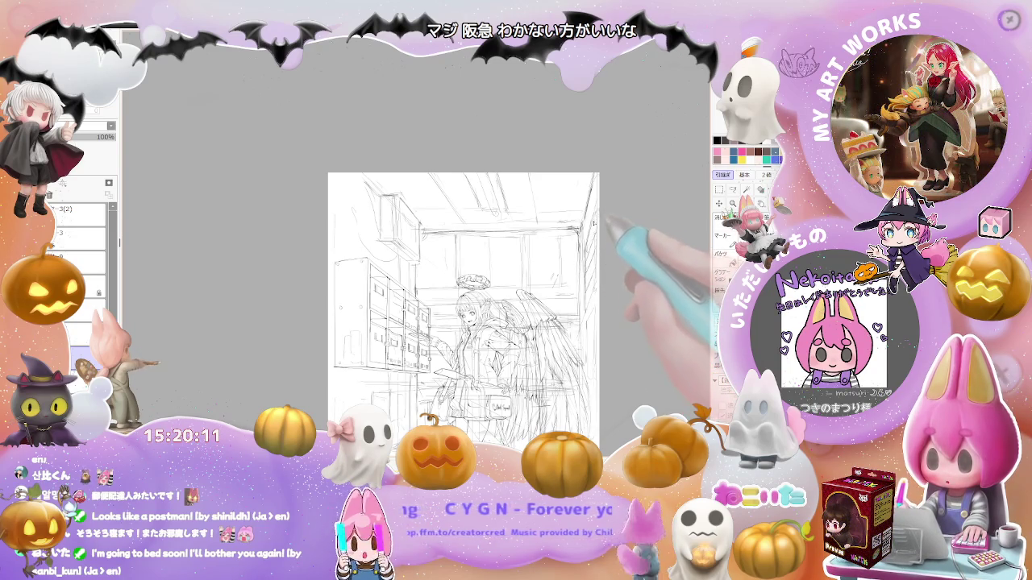
left_click_drag(599, 295, 571, 256)
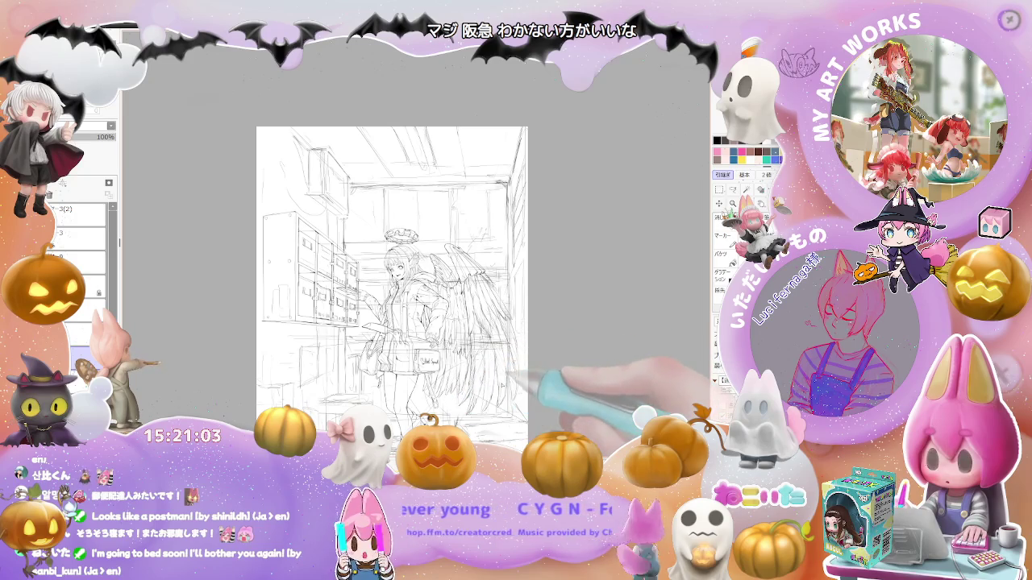
scroll(498, 433, "down", 1)
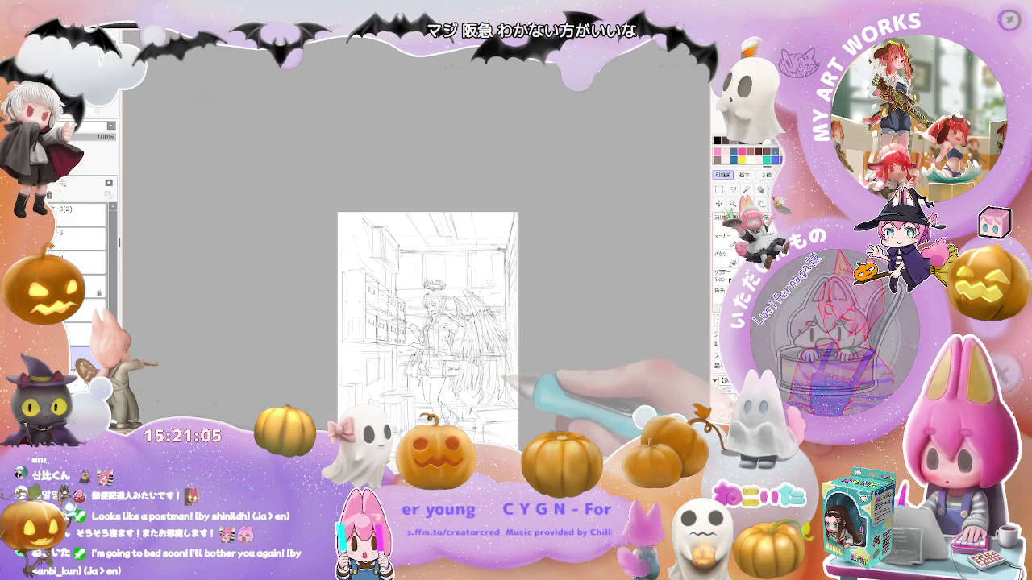
scroll(494, 391, "up", 1)
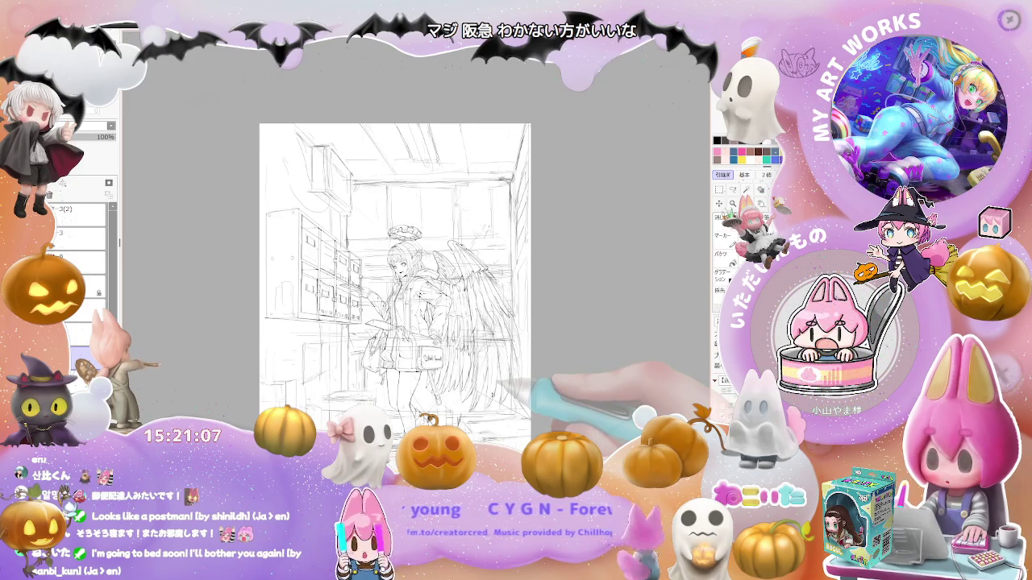
key("Delete")
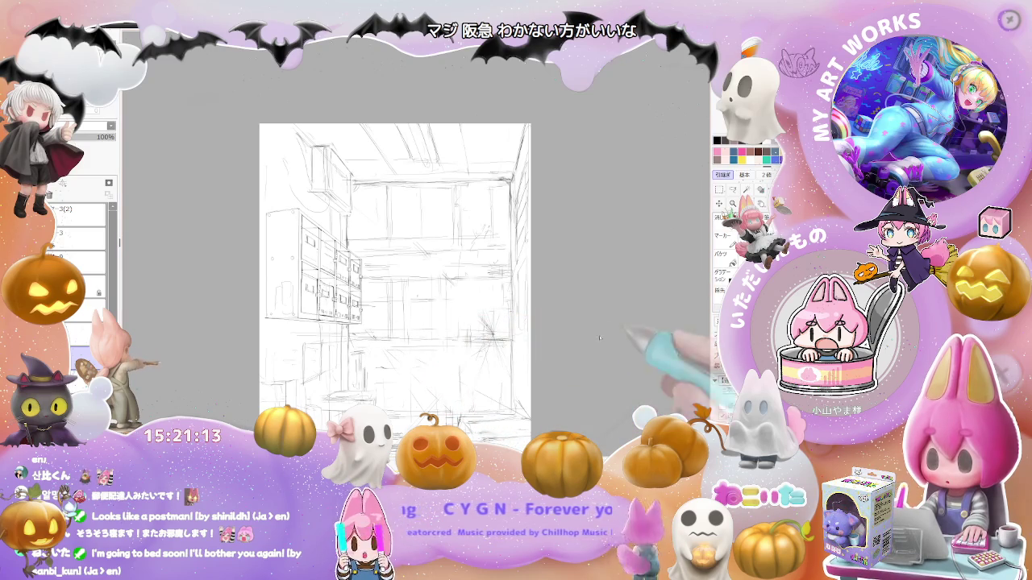
left_click_drag(628, 337, 451, 266)
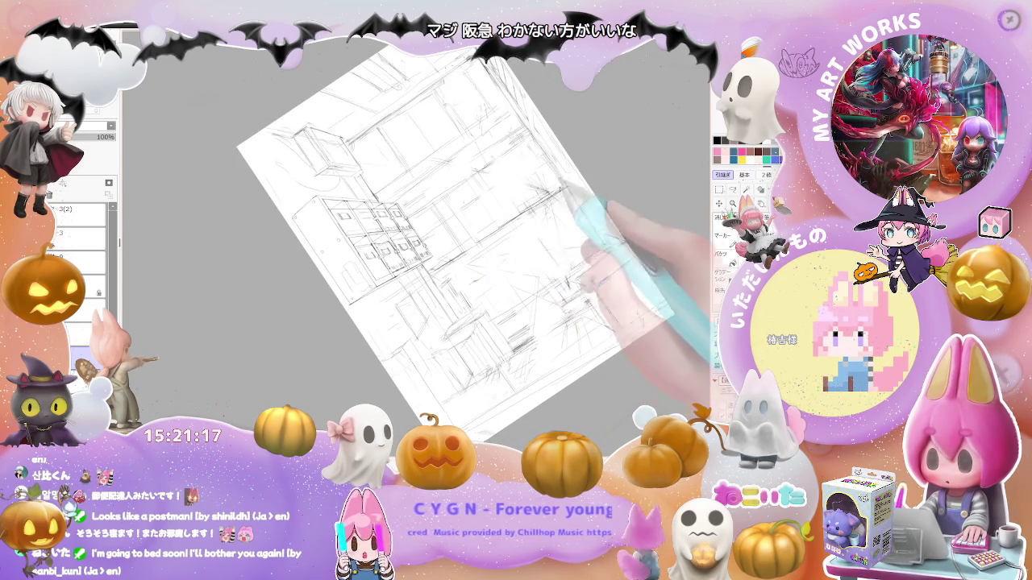
key("End")
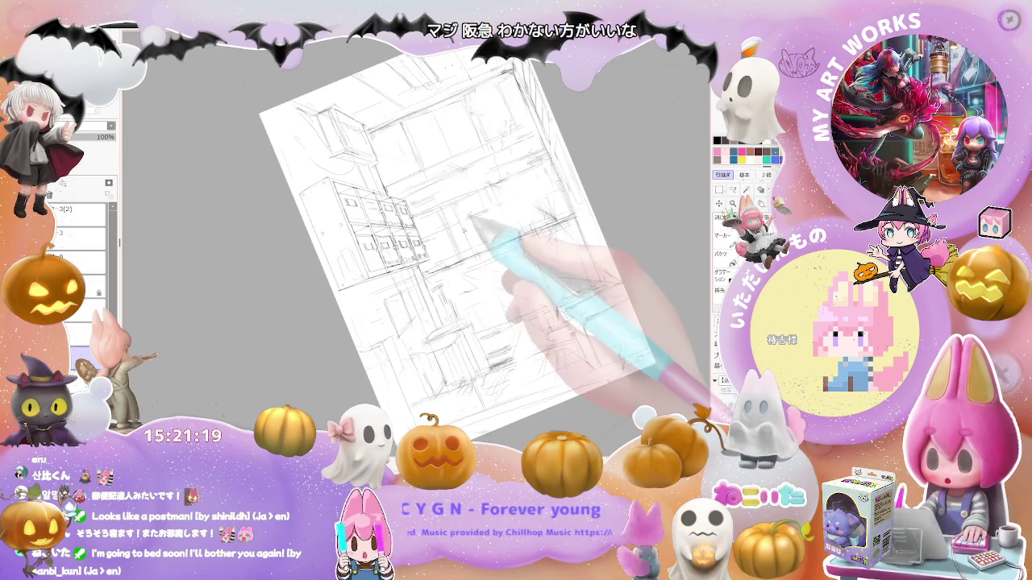
key("End")
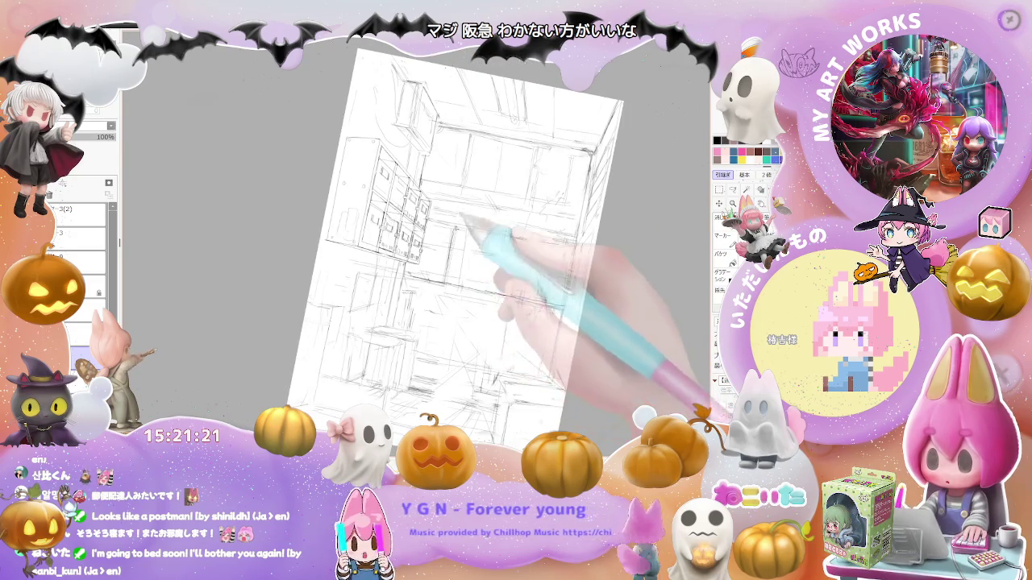
key("ctrl+minus")
key("Home")
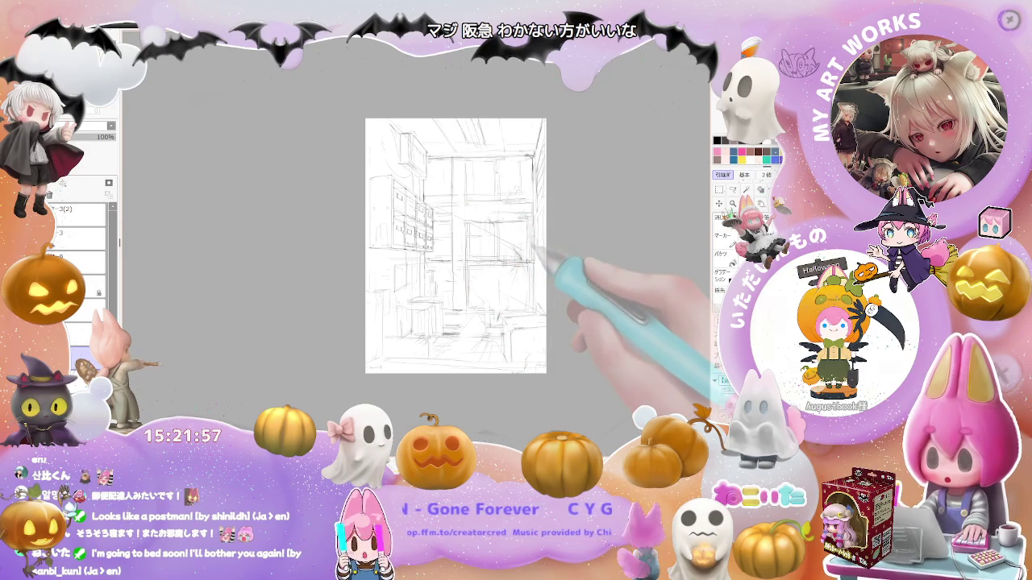
Mirror the canvas and sketch three faint diagonal perspective lines from the vanishing point over the mailboxes
key("h")
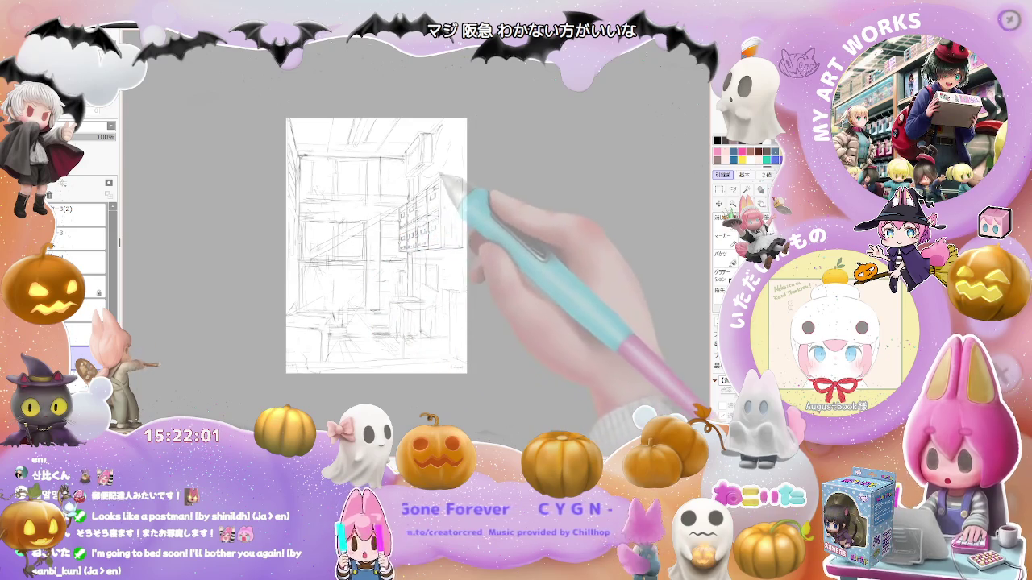
left_click_drag(311, 261, 408, 199)
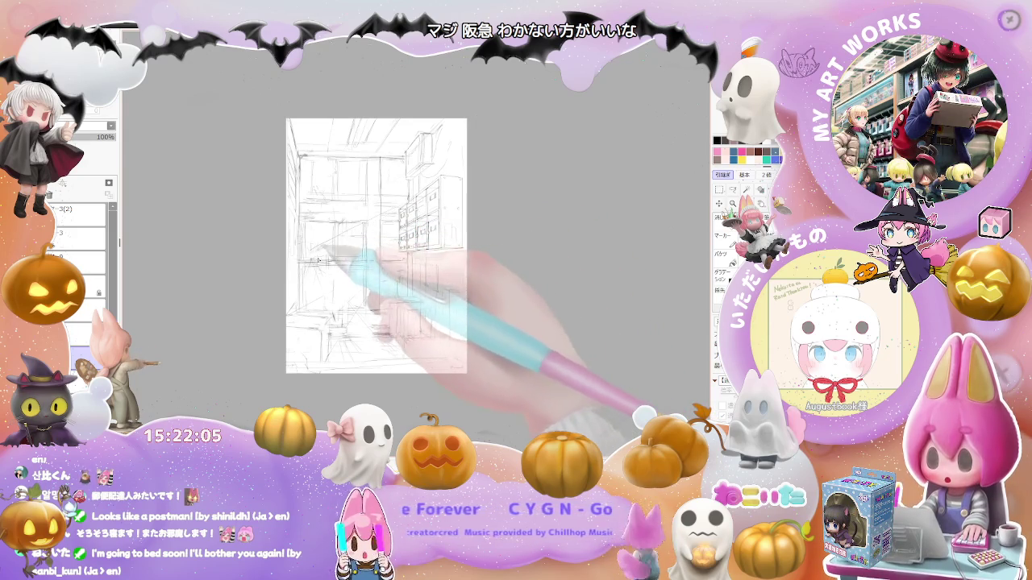
left_click_drag(346, 253, 425, 198)
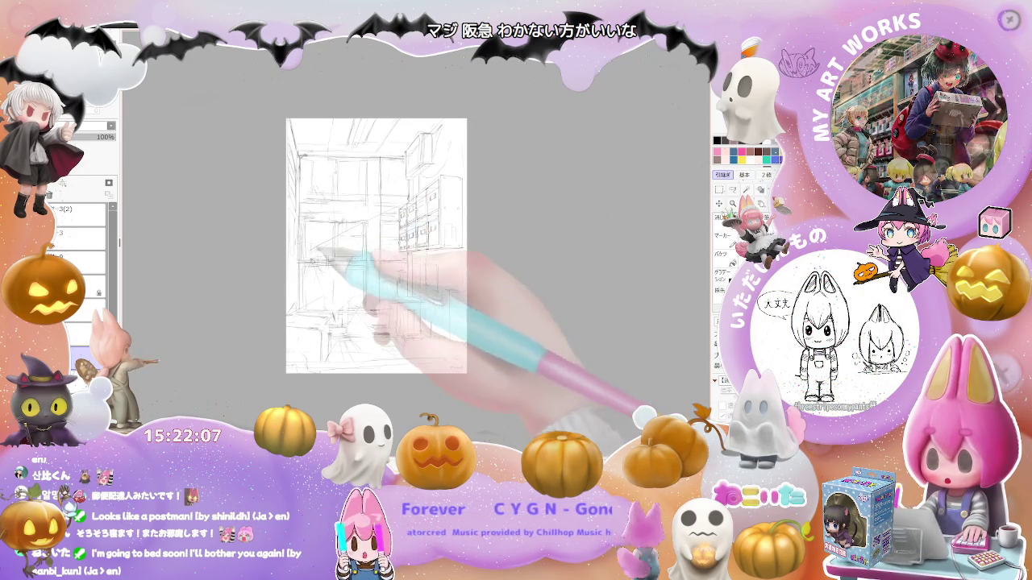
left_click_drag(334, 271, 404, 198)
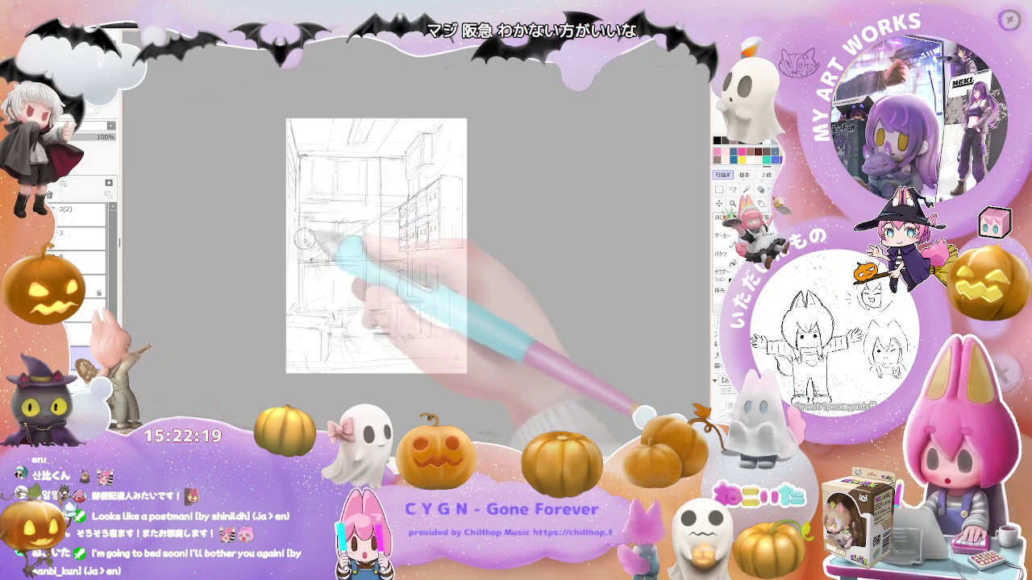
mouse_move(442, 239)
left_mouse_down()
mouse_move(510, 249)
mouse_move(386, 252)
left_mouse_up()
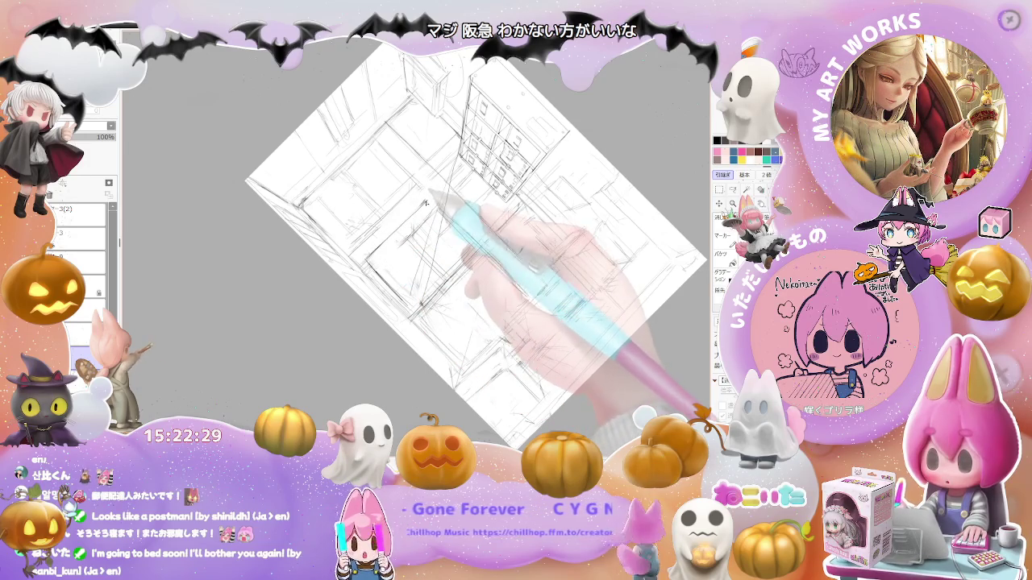
scroll(425, 203, "down", 3)
left_click_drag(483, 241, 537, 319)
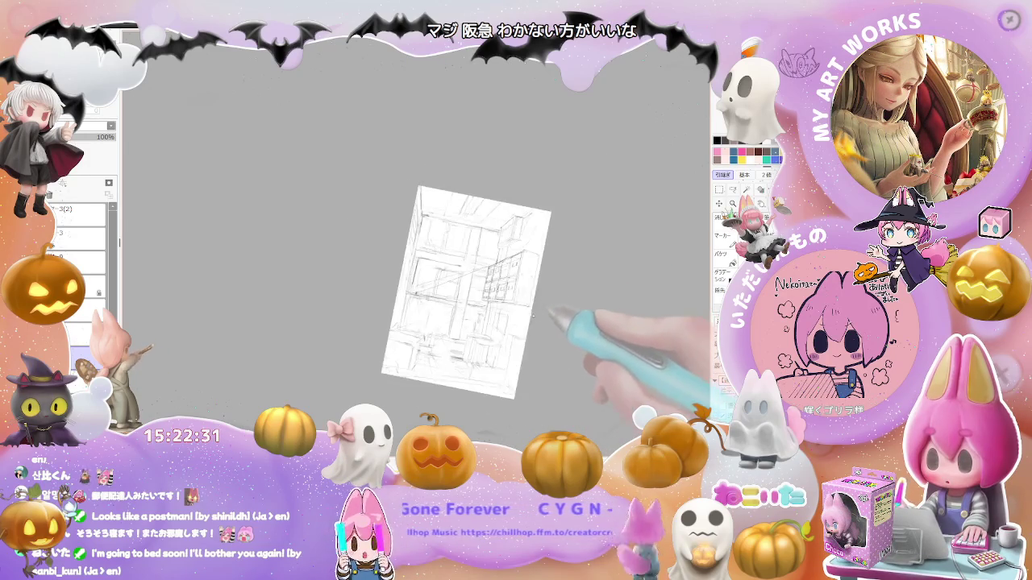
scroll(483, 290, "up", 2)
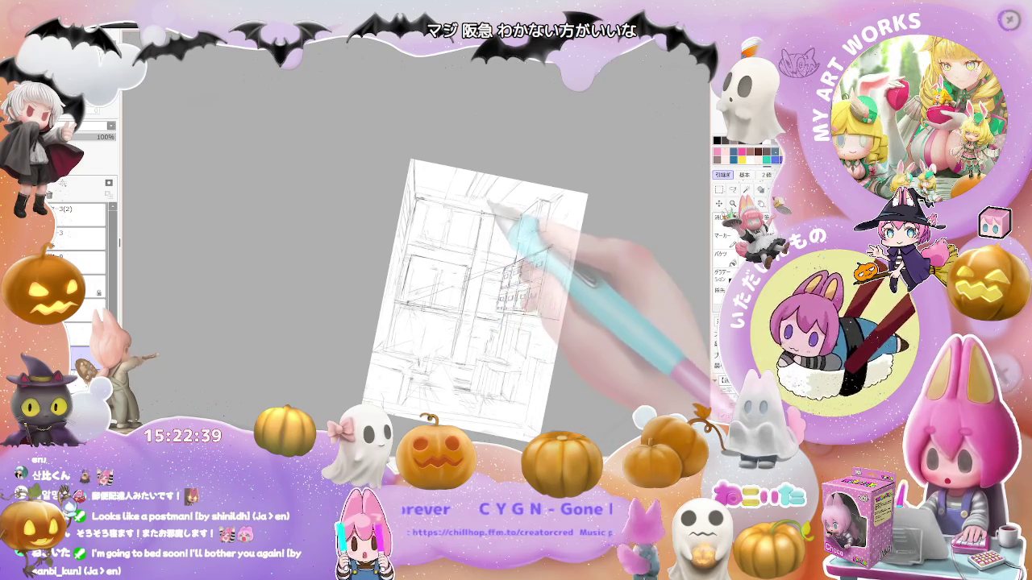
key("Home")
key("Delete")
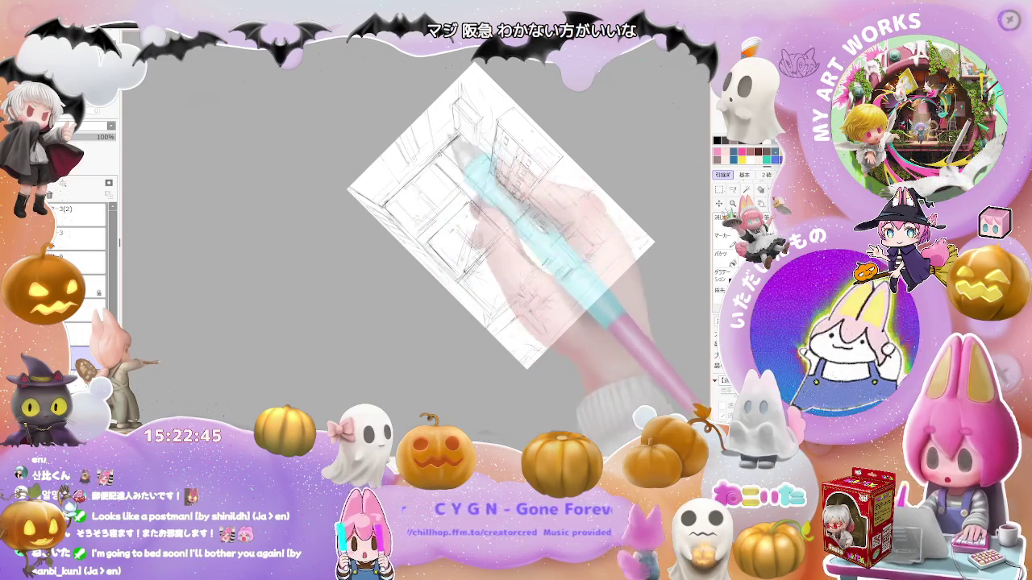
key("Home")
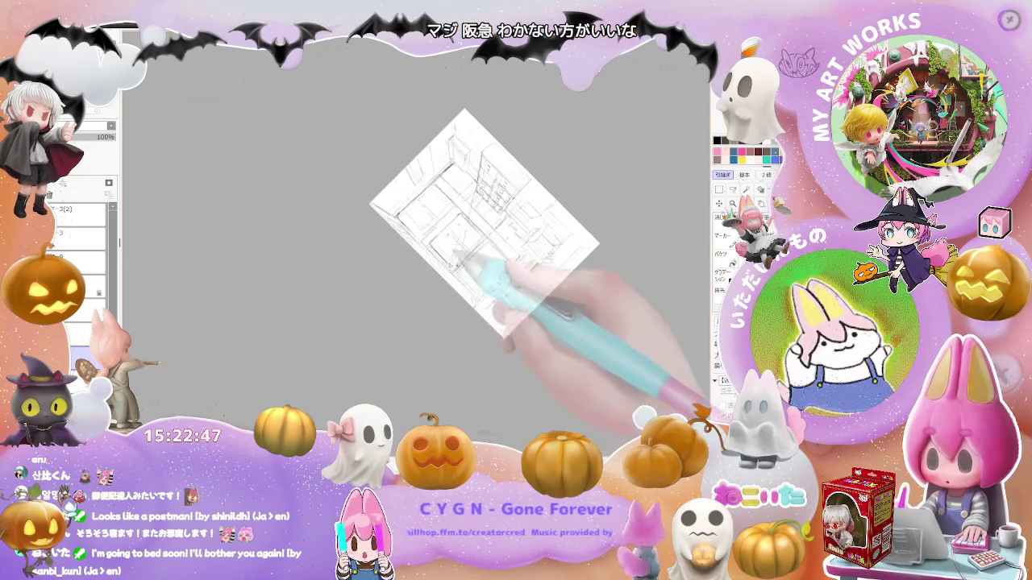
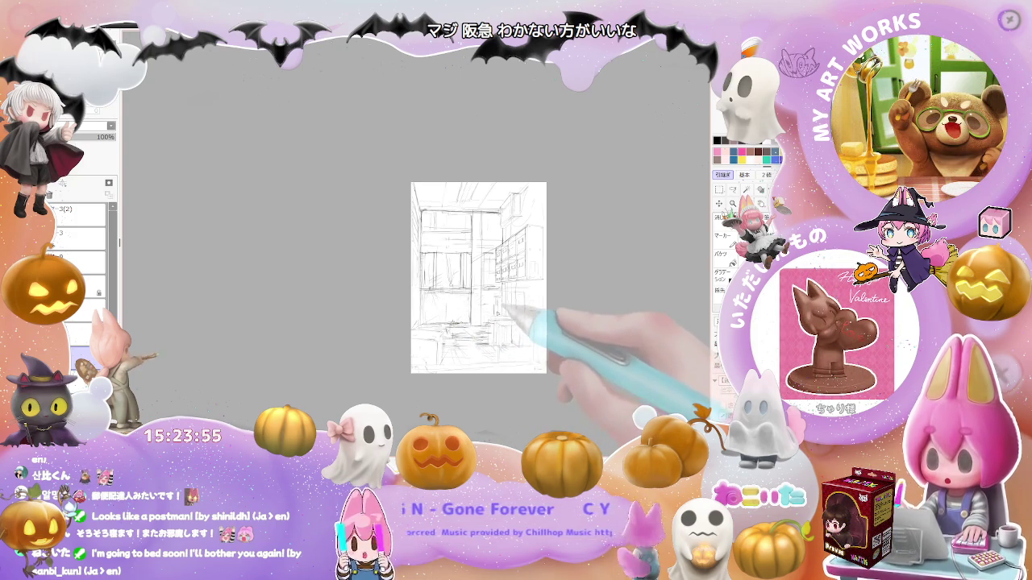
Pencil faint hatching strokes and a small loop onto the lower-left floor, then zoom out
scroll(535, 368, "down", 1)
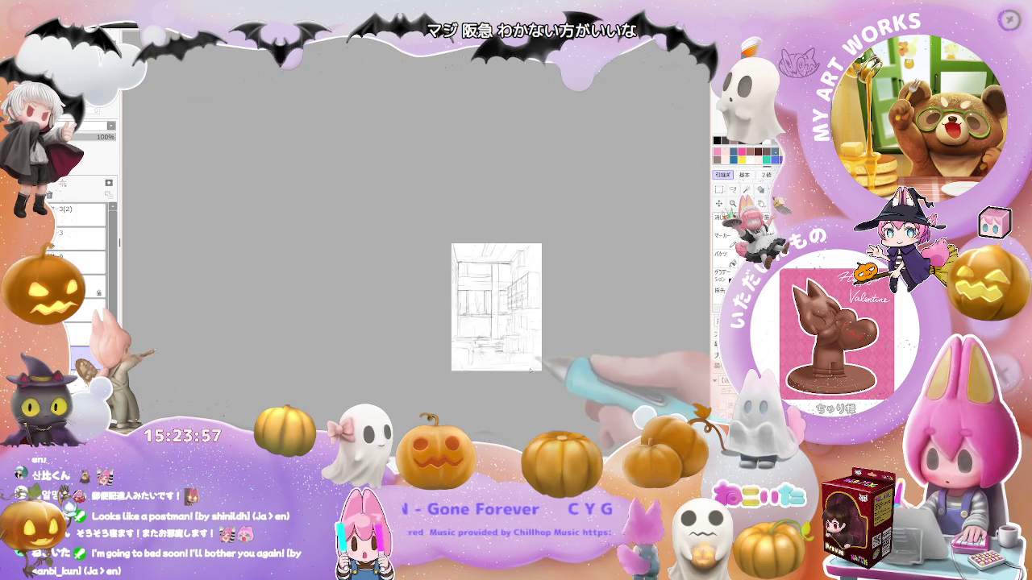
scroll(528, 374, "up", 1)
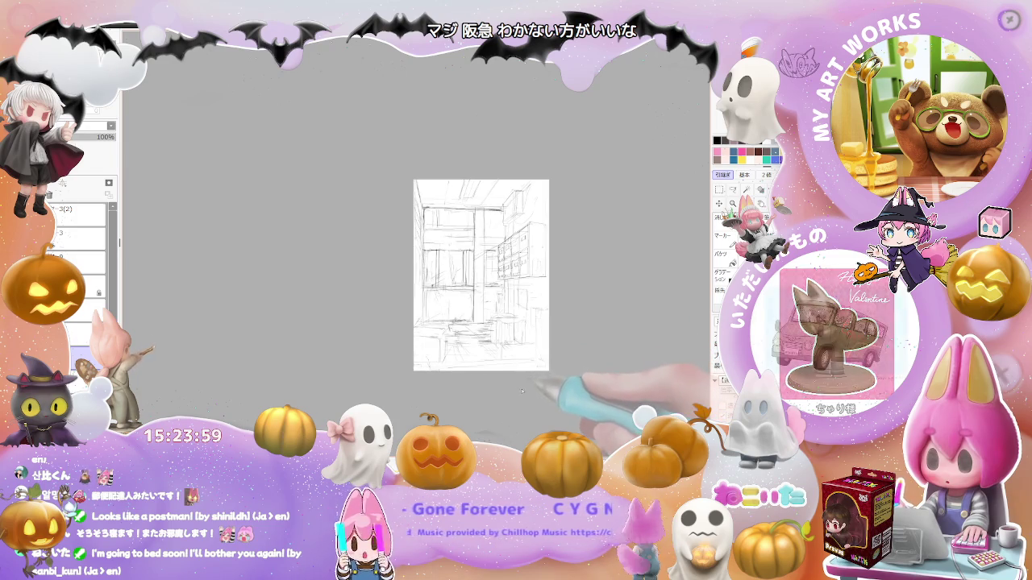
scroll(468, 339, "up", 1)
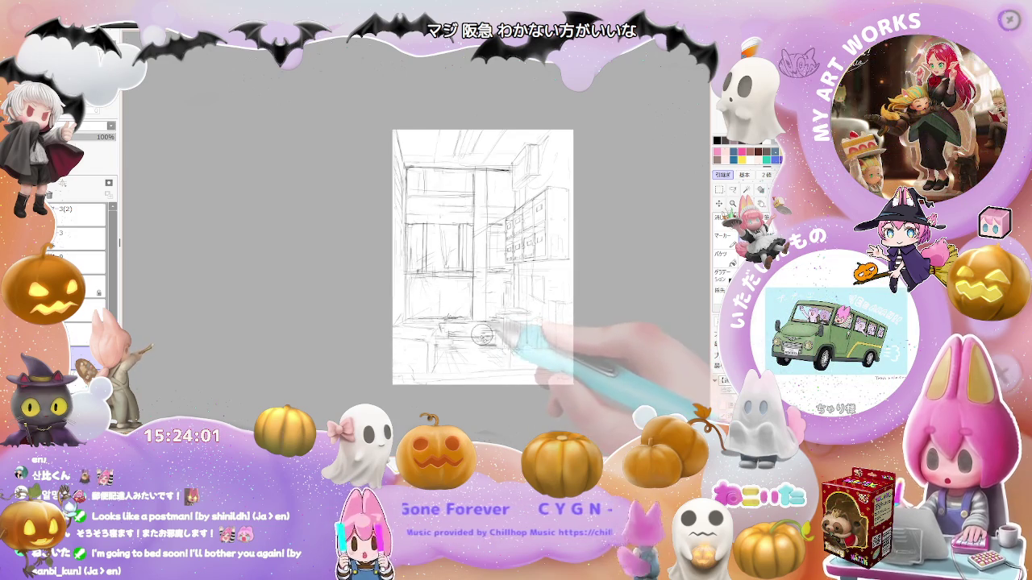
left_click_drag(471, 345, 450, 338)
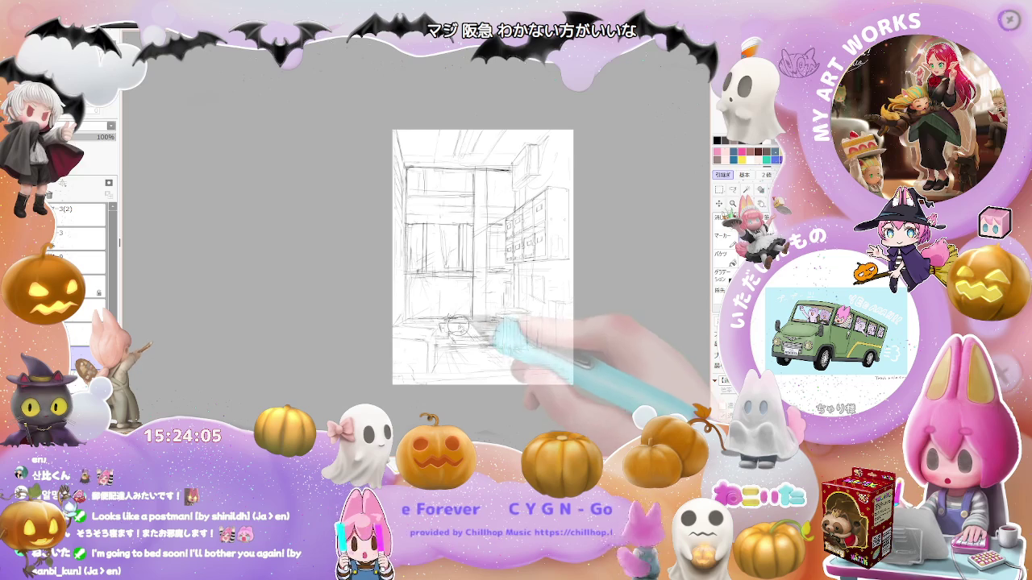
left_click_drag(470, 339, 448, 318)
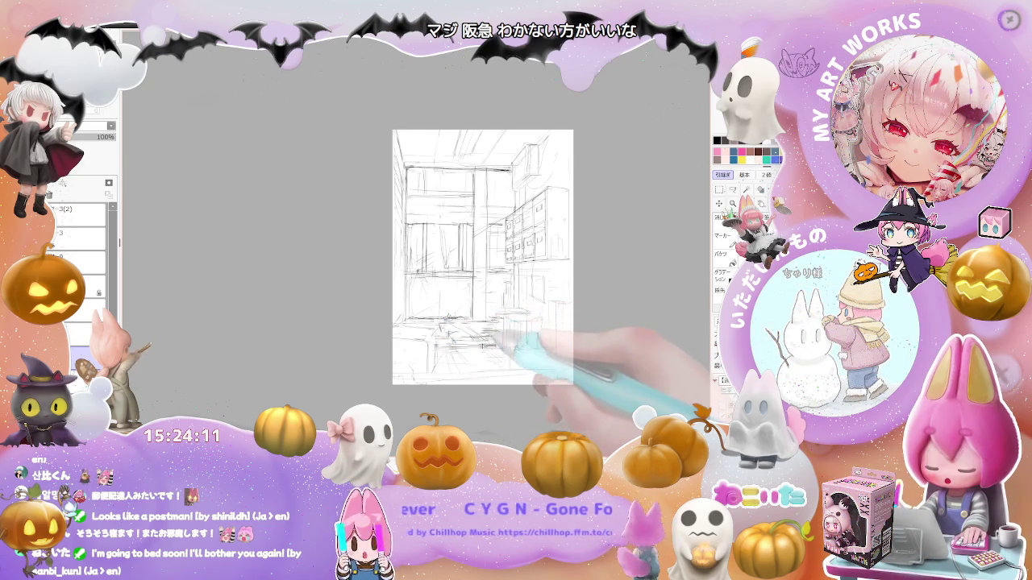
left_click_drag(461, 335, 484, 338)
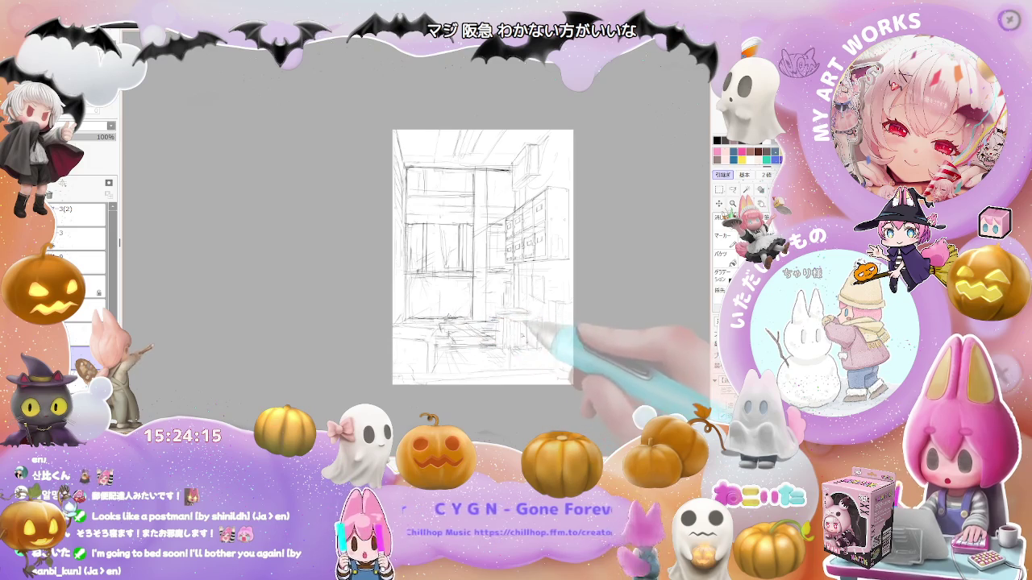
scroll(528, 341, "down", 1)
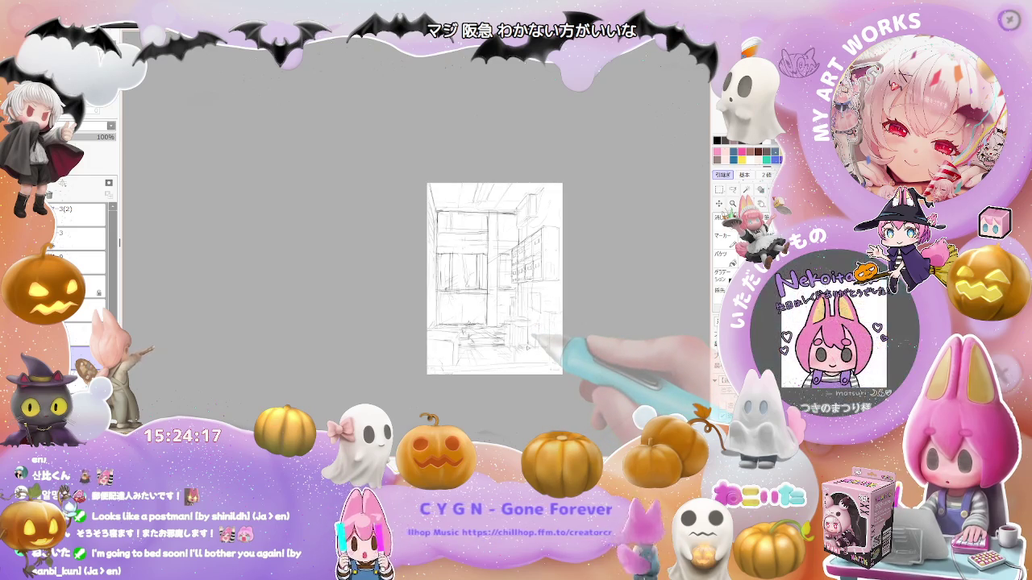
scroll(498, 266, "up", 1)
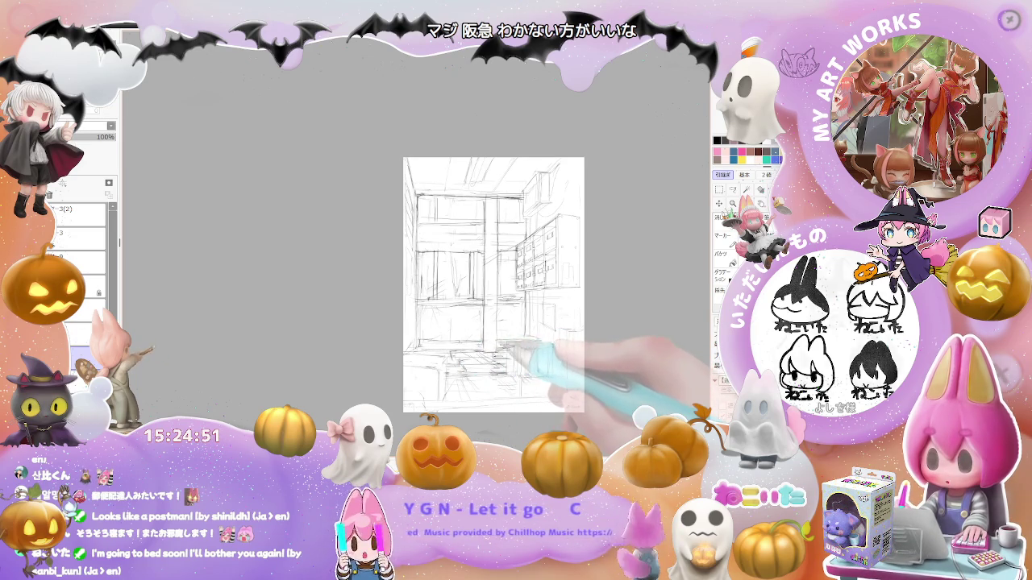
key("minus")
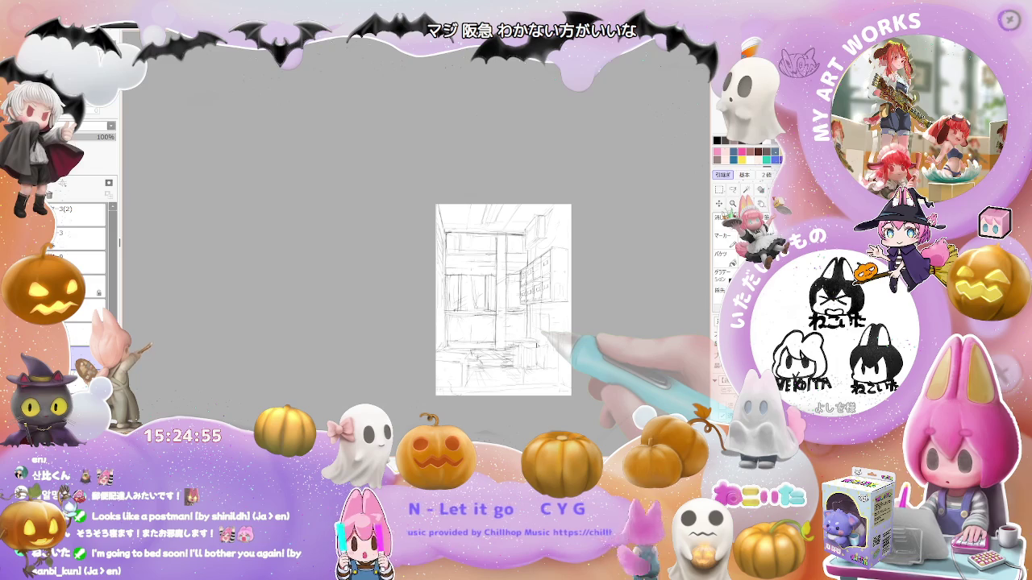
key("plus")
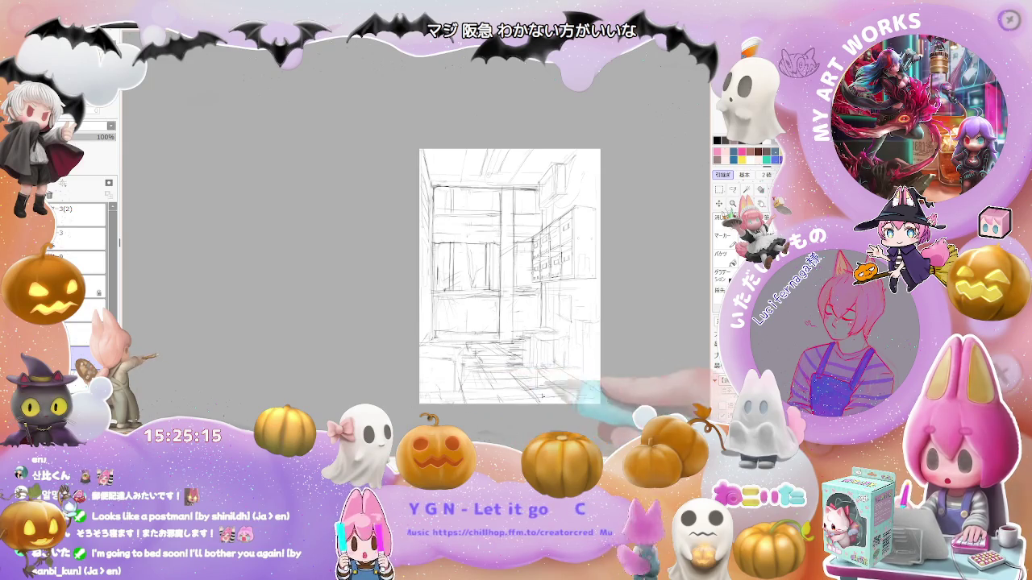
scroll(571, 405, "down", 1)
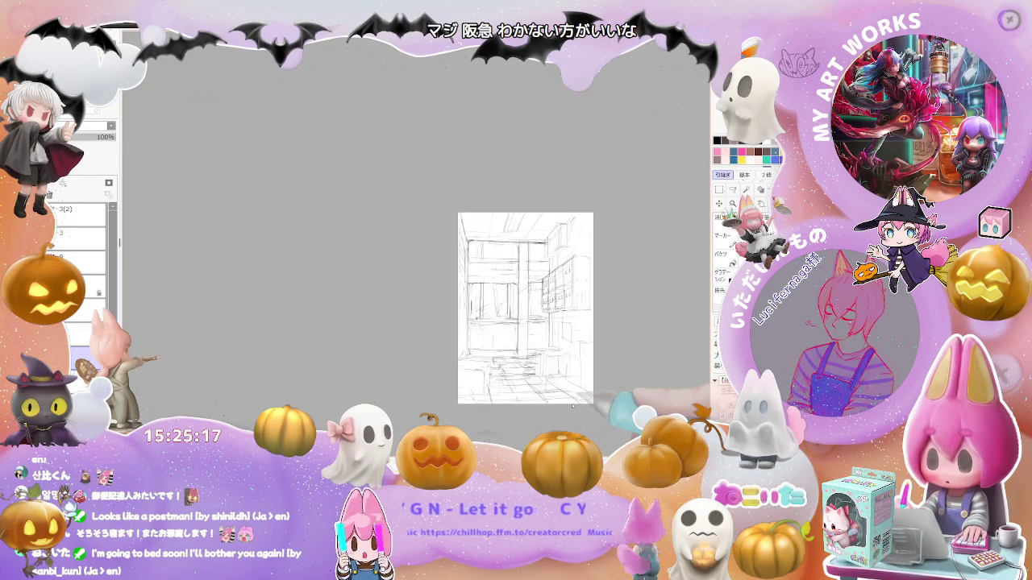
scroll(516, 379, "up", 1)
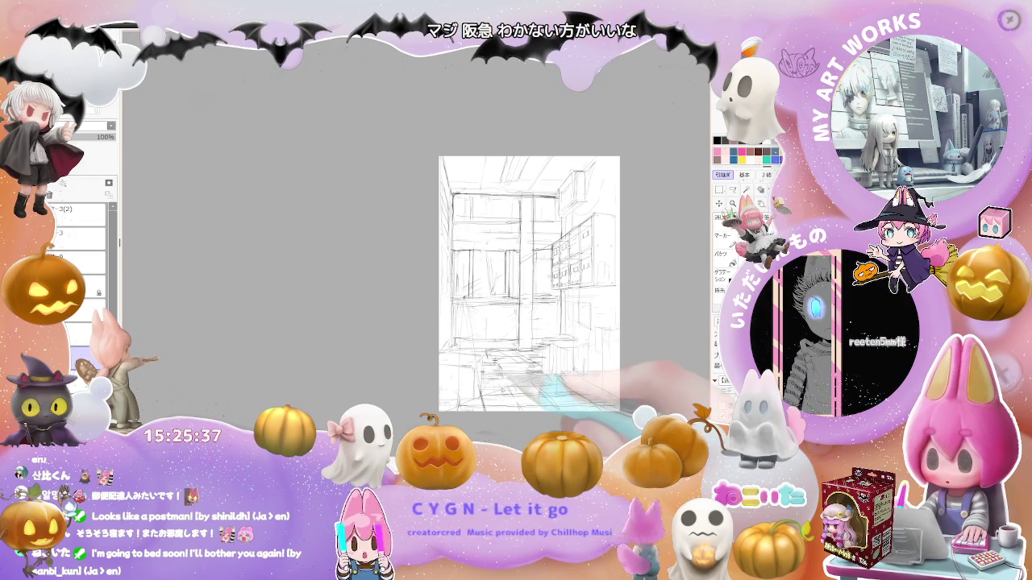
scroll(503, 407, "up", 2)
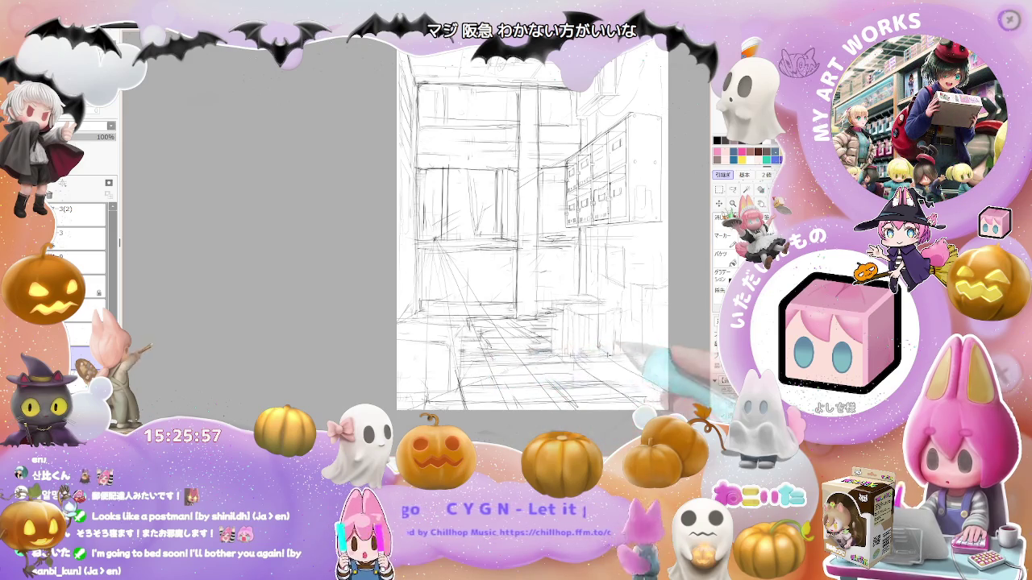
scroll(647, 357, "down", 2)
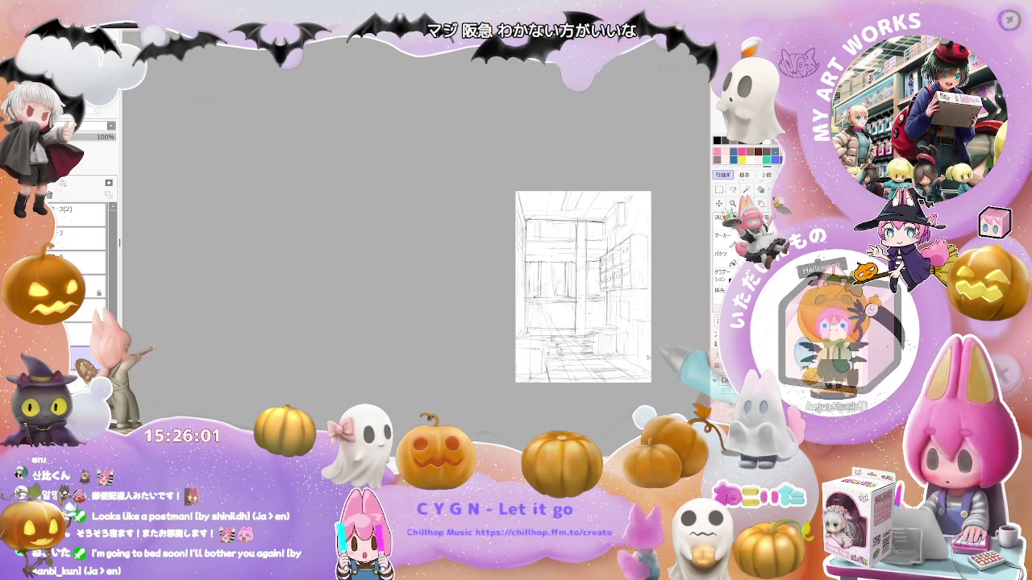
key("ctrl+z")
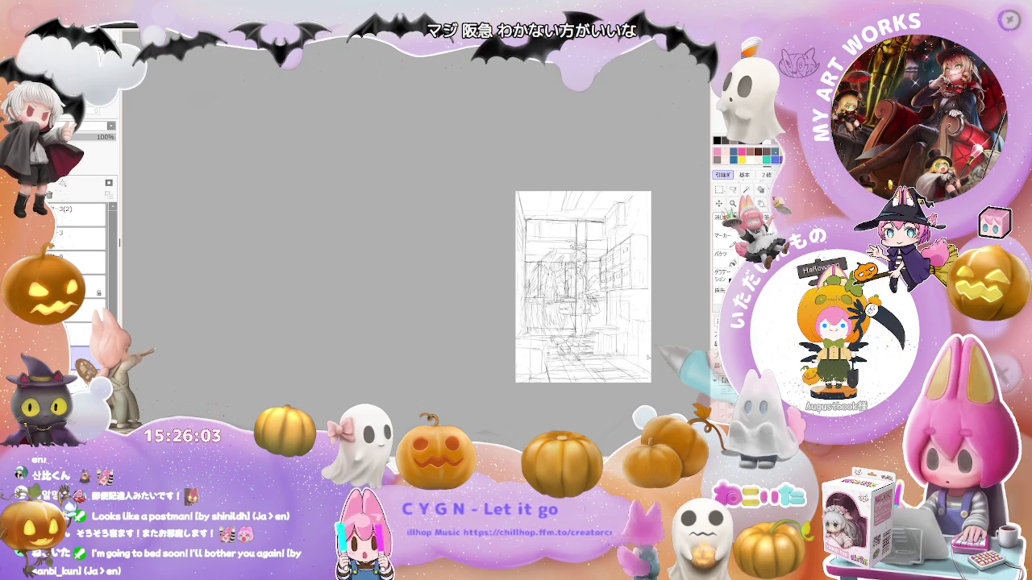
Zoom out and recentre the full sheet to inspect the winged girl over the hall background
scroll(647, 357, "up", 2)
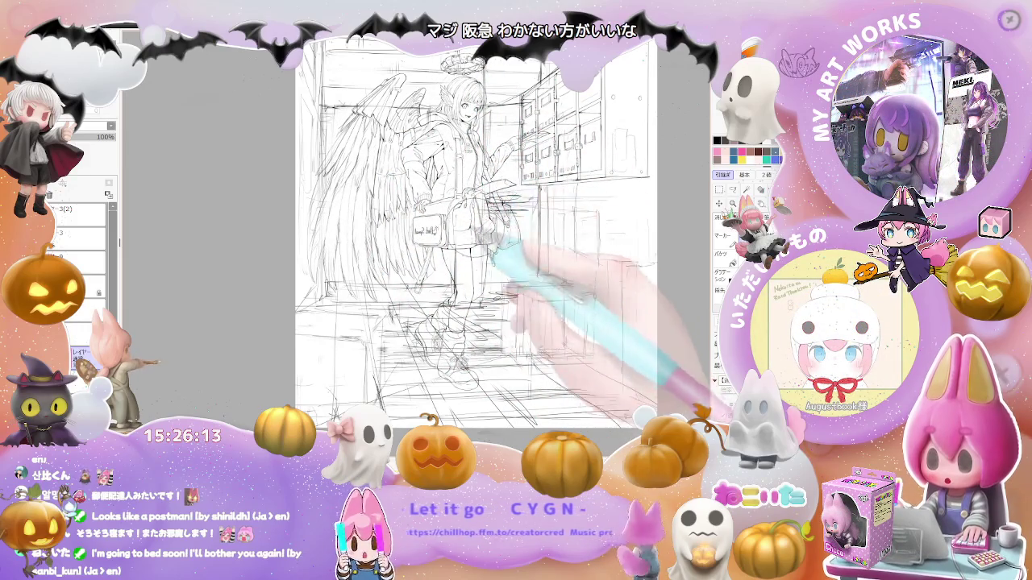
key("ctrl+minus")
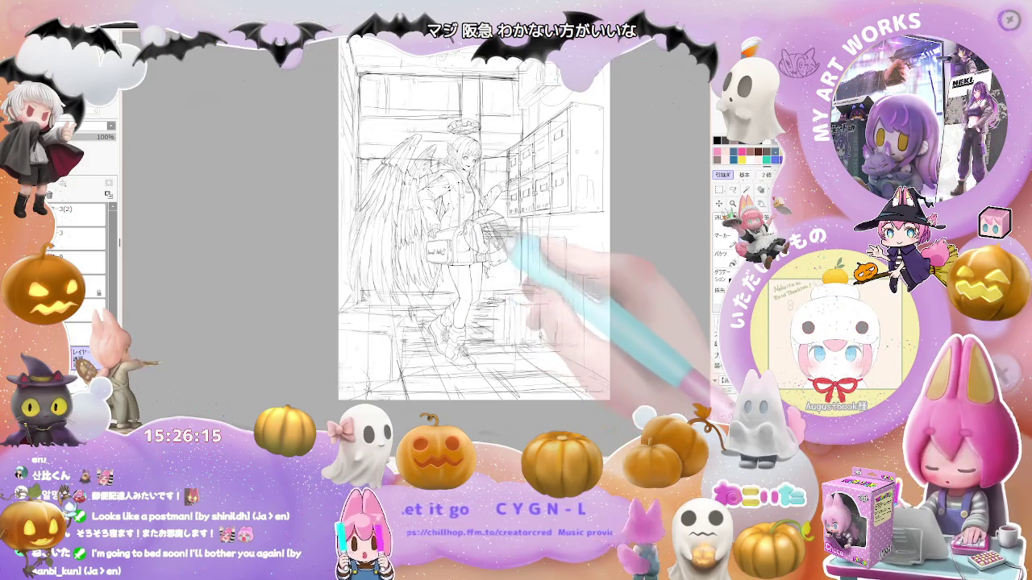
left_click_drag(545, 310, 482, 352)
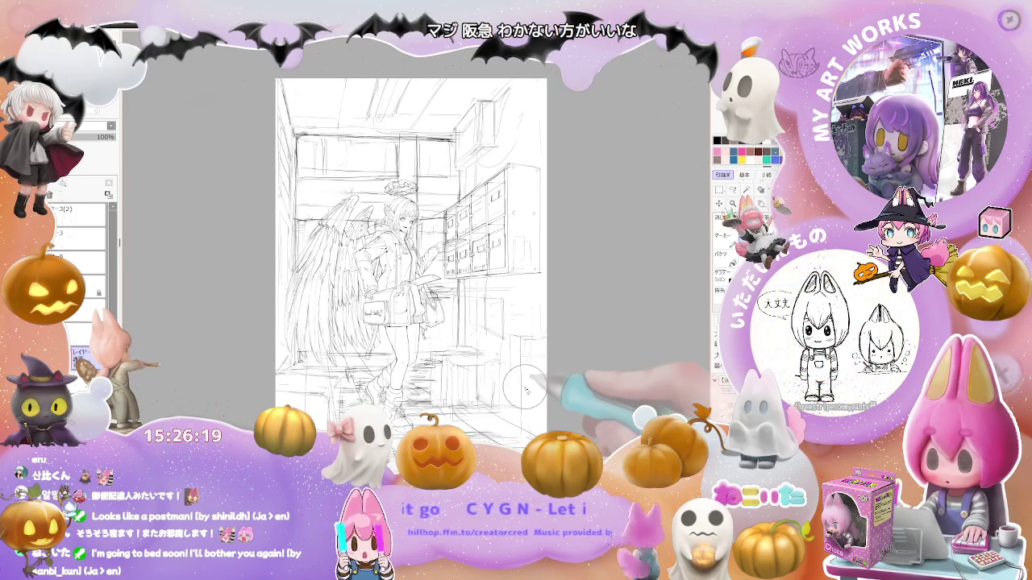
scroll(528, 387, "down", 1)
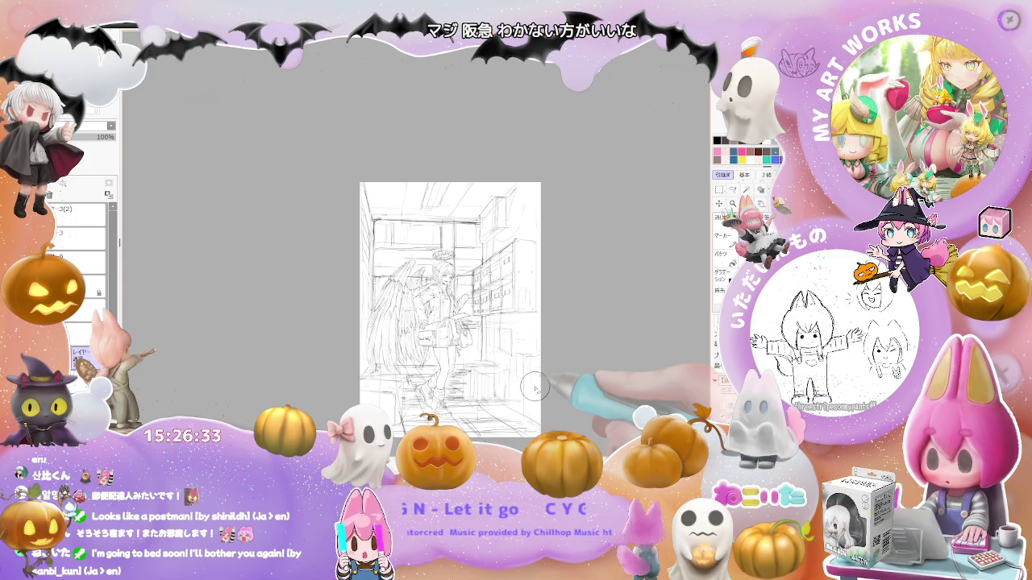
scroll(511, 215, "up", 2)
scroll(511, 214, "up", 2)
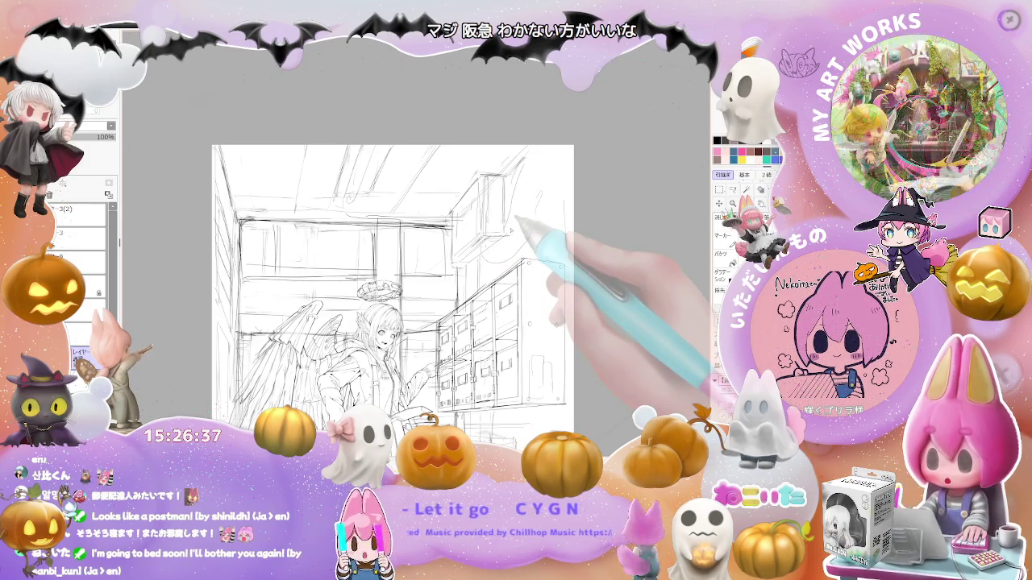
scroll(450, 262, "up", 1)
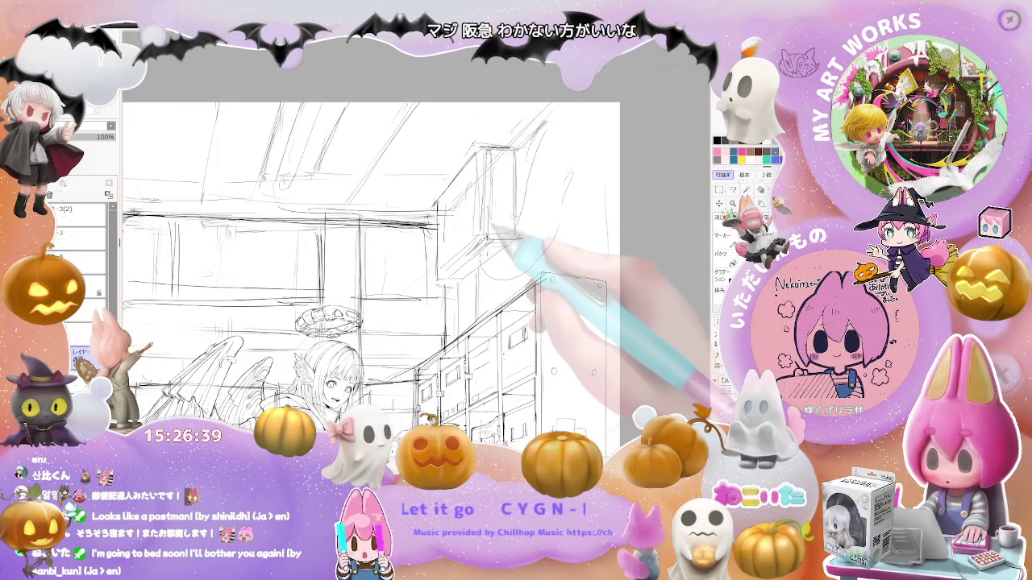
scroll(451, 274, "down", 3)
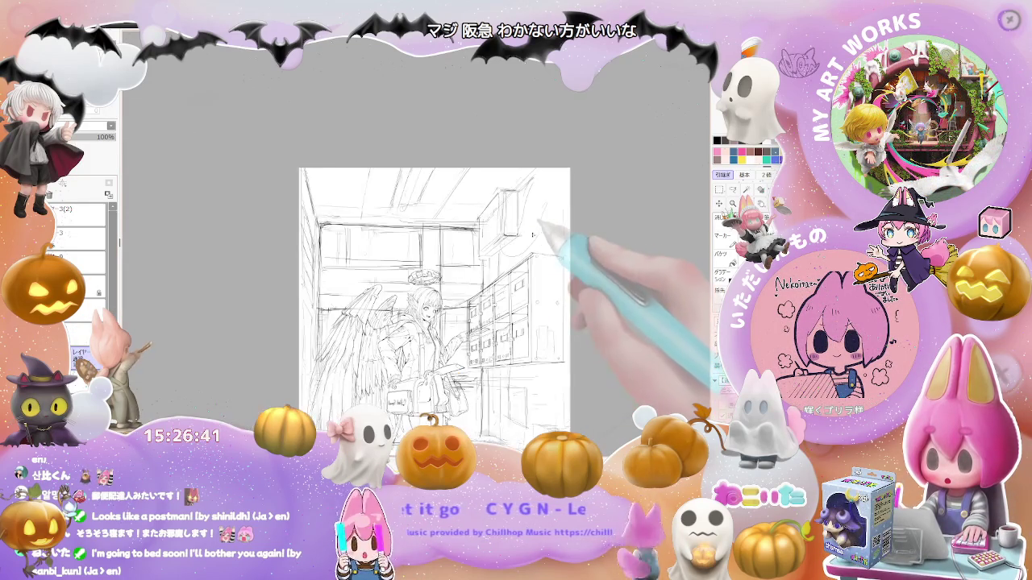
scroll(435, 306, "up", 2)
key("End")
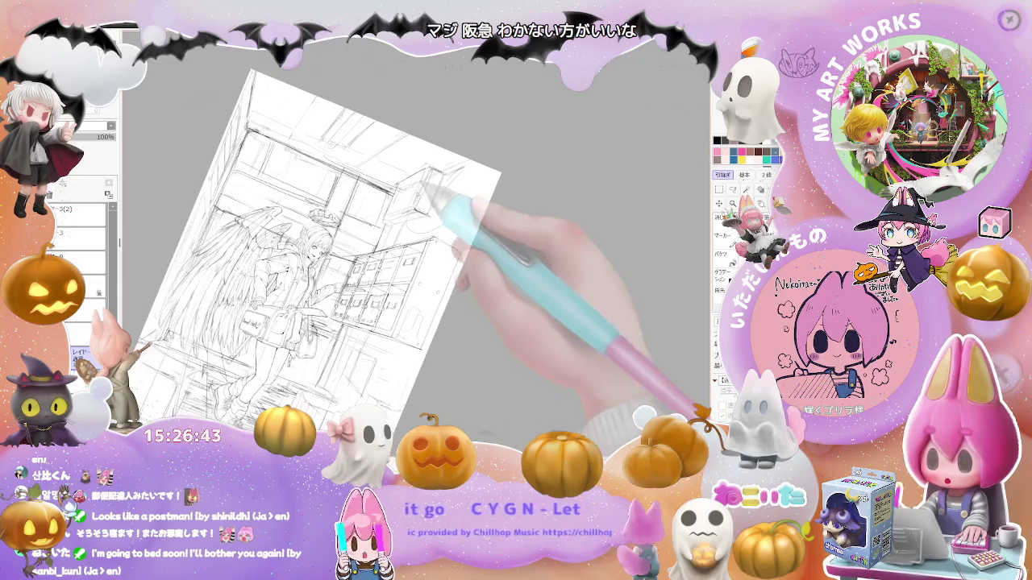
scroll(435, 209, "up", 2)
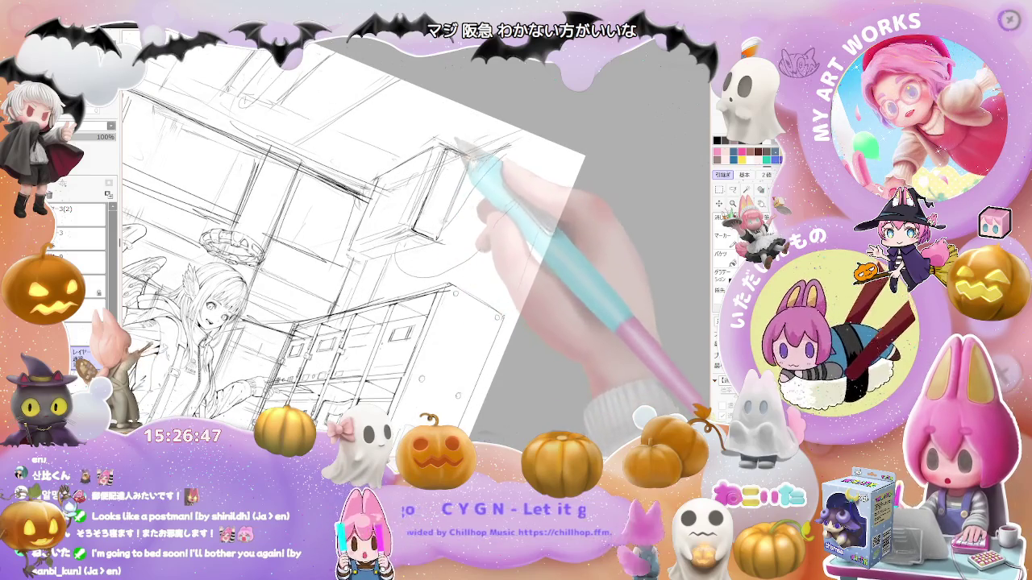
scroll(363, 242, "down", 1)
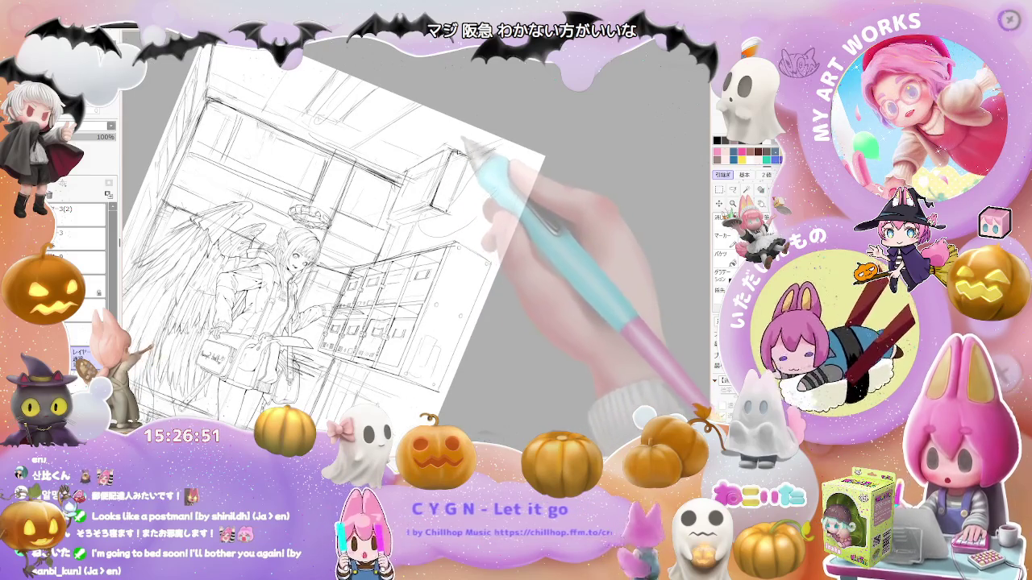
key("Delete")
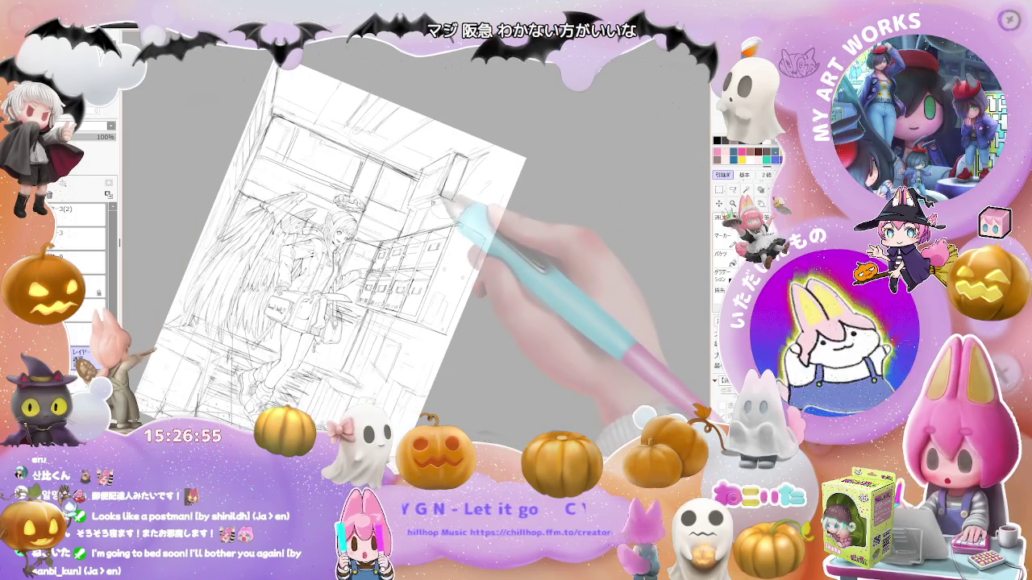
key("ctrl+plus")
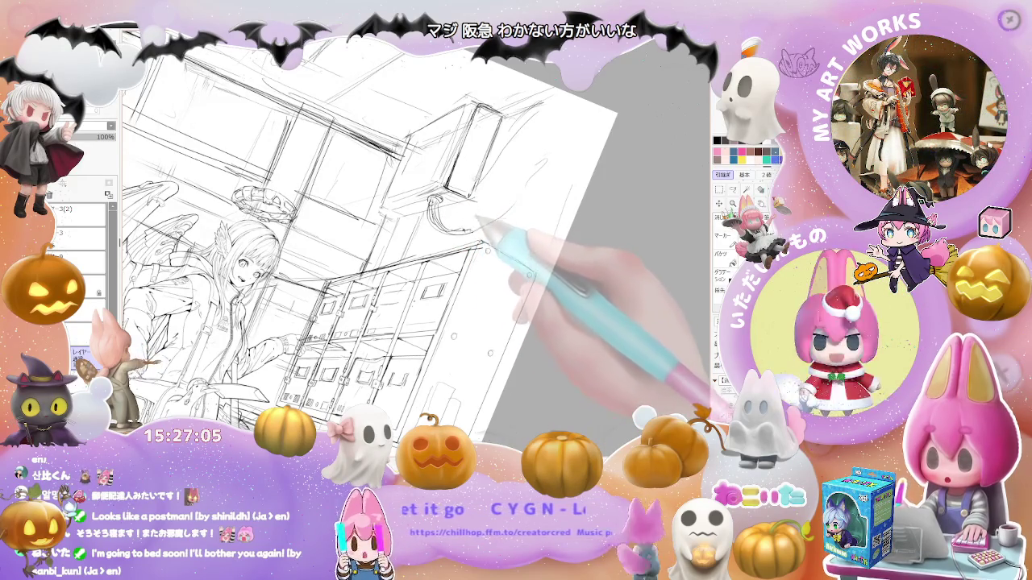
left_click_drag(499, 145, 612, 113)
left_click_drag(453, 218, 616, 109)
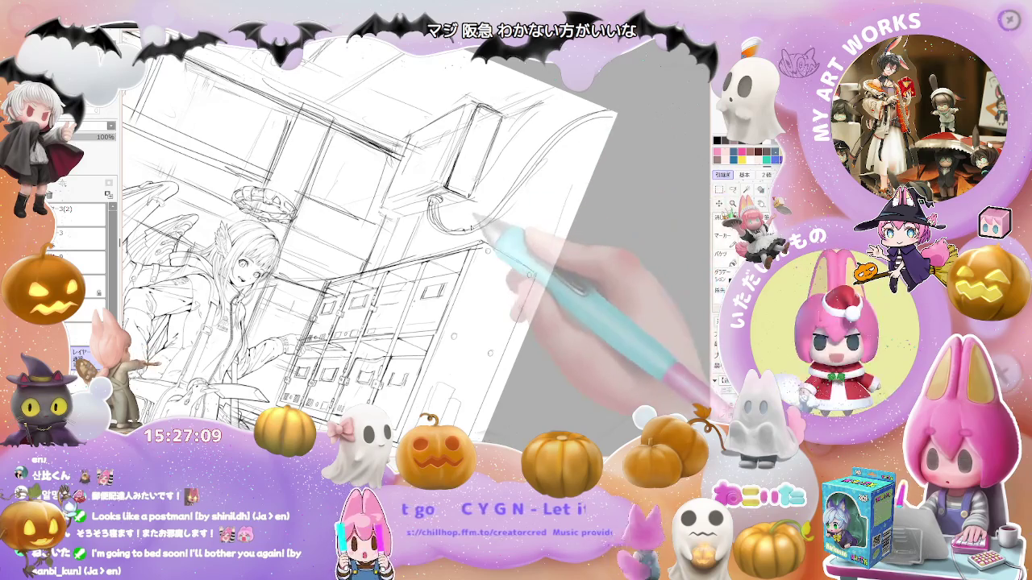
key("minus")
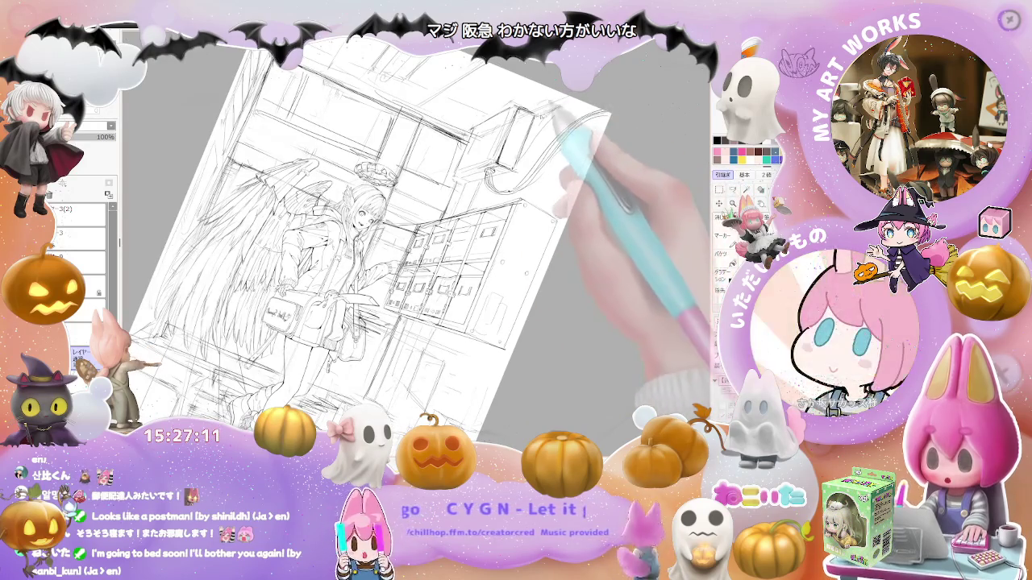
key("Delete")
key("plus")
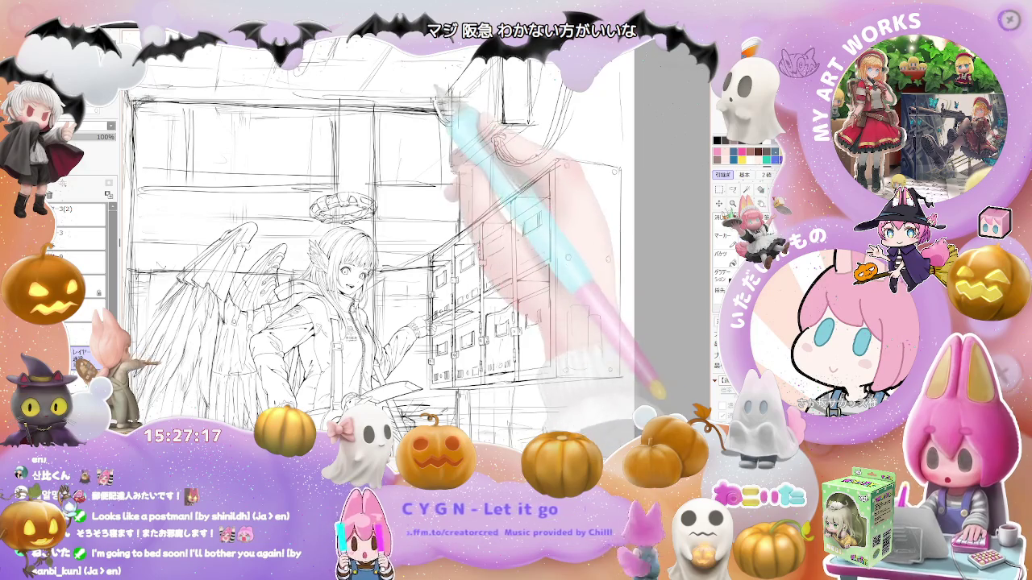
key("minus")
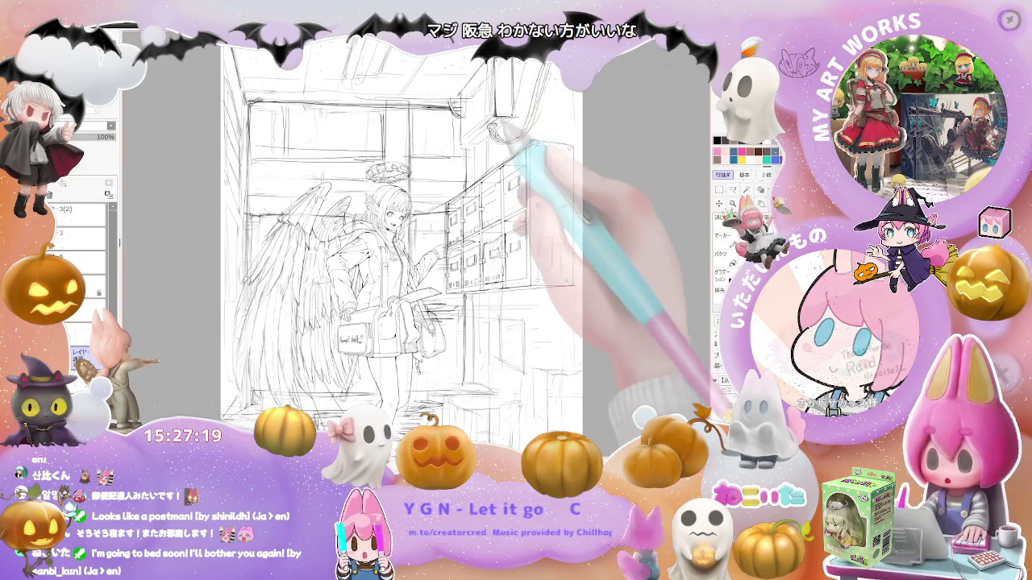
left_click_drag(403, 242, 357, 296)
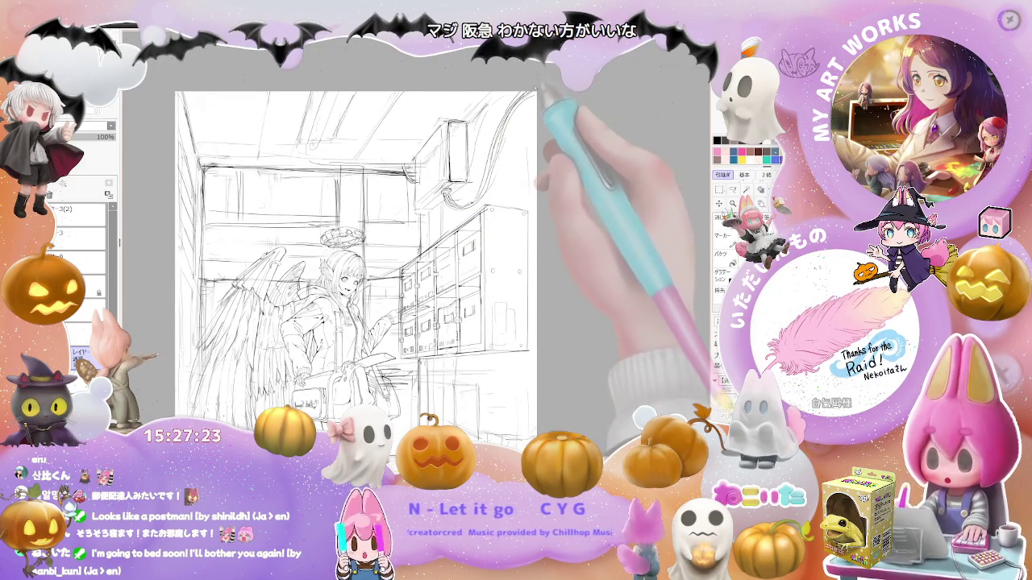
key("minus")
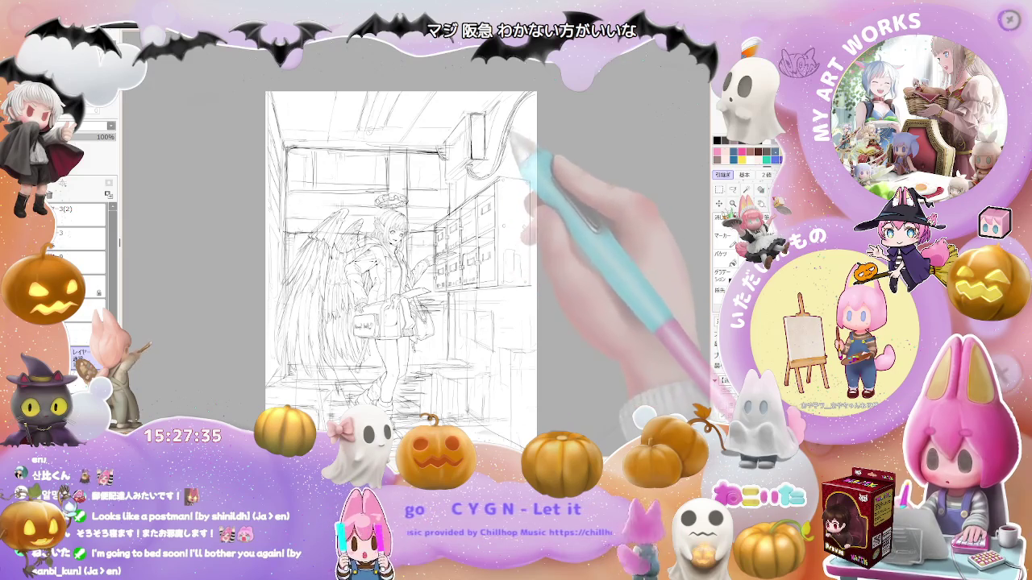
key("ctrl+minus")
key("ctrl+plus")
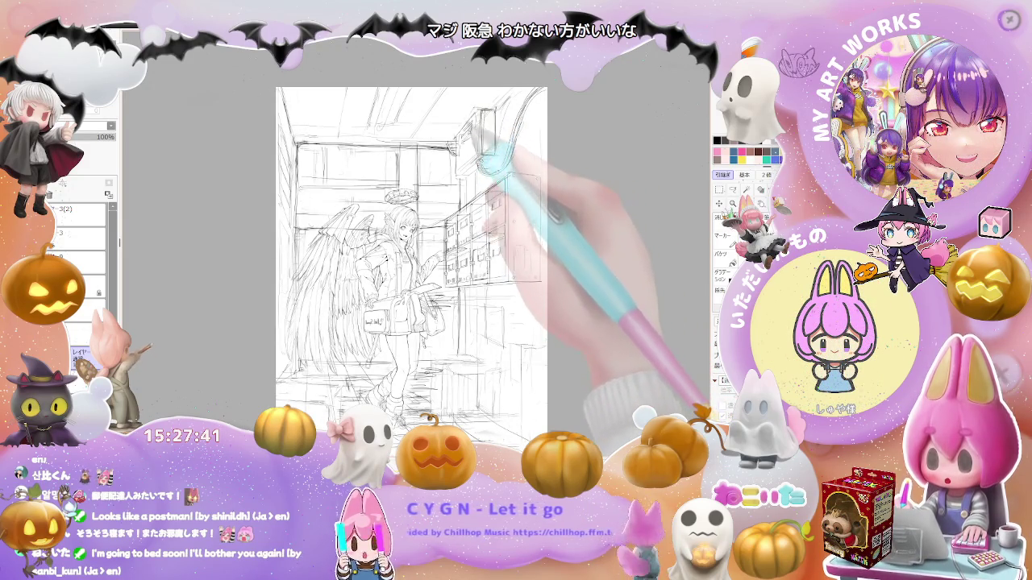
key("ctrl+minus")
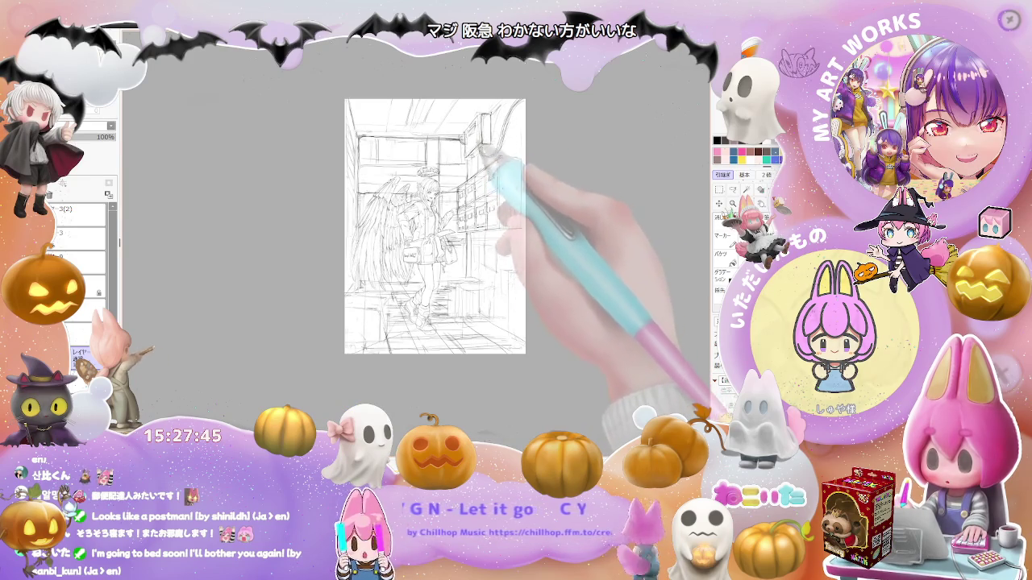
scroll(534, 115, "down", 1)
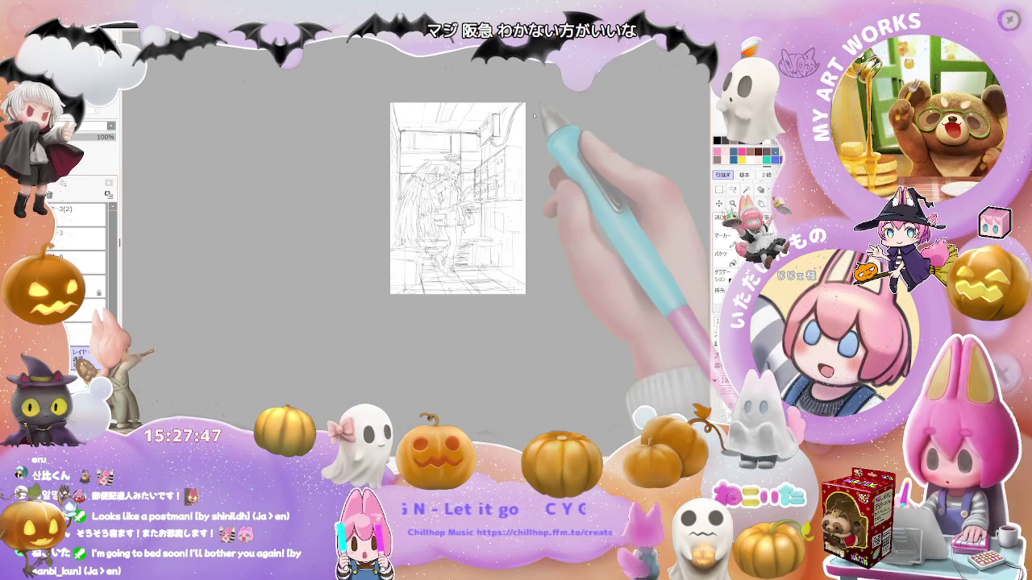
scroll(534, 115, "up", 1)
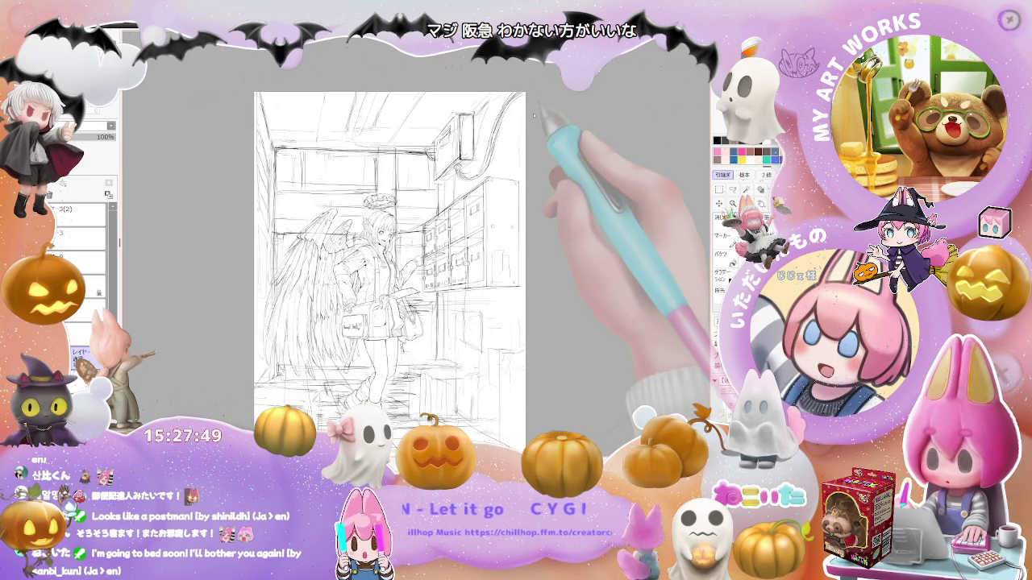
Zoom the view and flip the canvas horizontally to check the sketch's balance
scroll(532, 115, "down", 1)
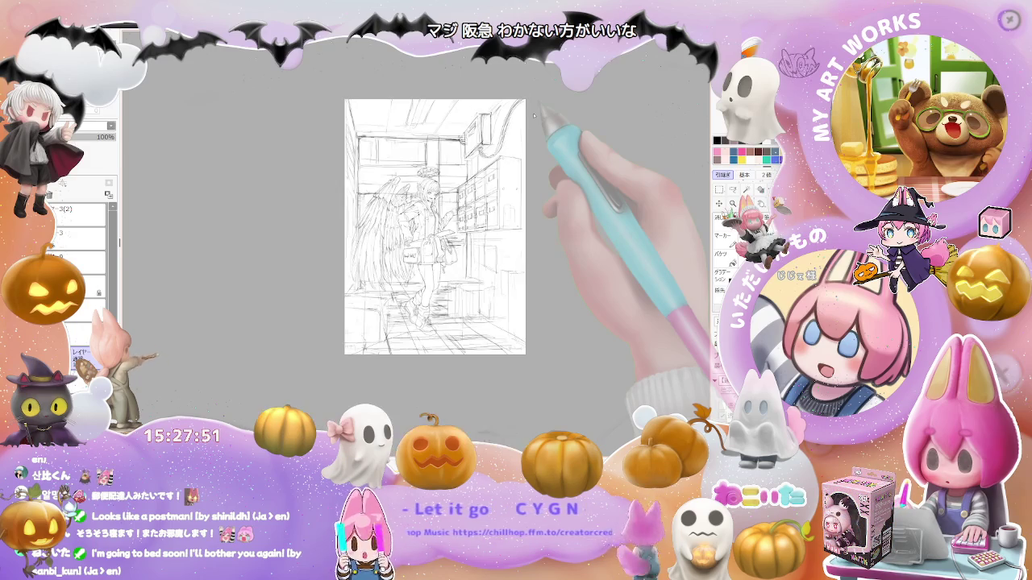
scroll(533, 115, "up", 1)
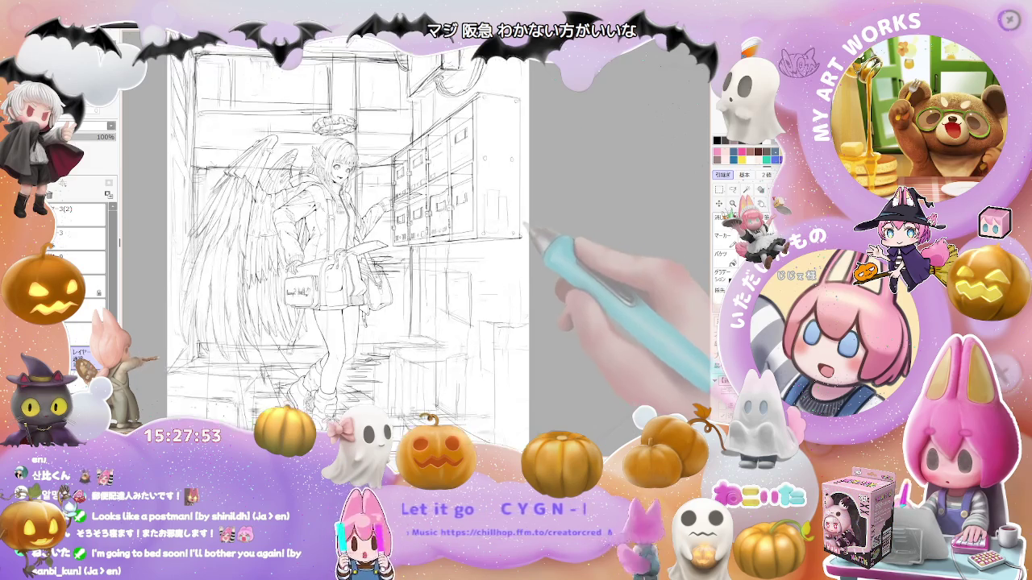
scroll(524, 229, "down", 1)
scroll(516, 150, "down", 1)
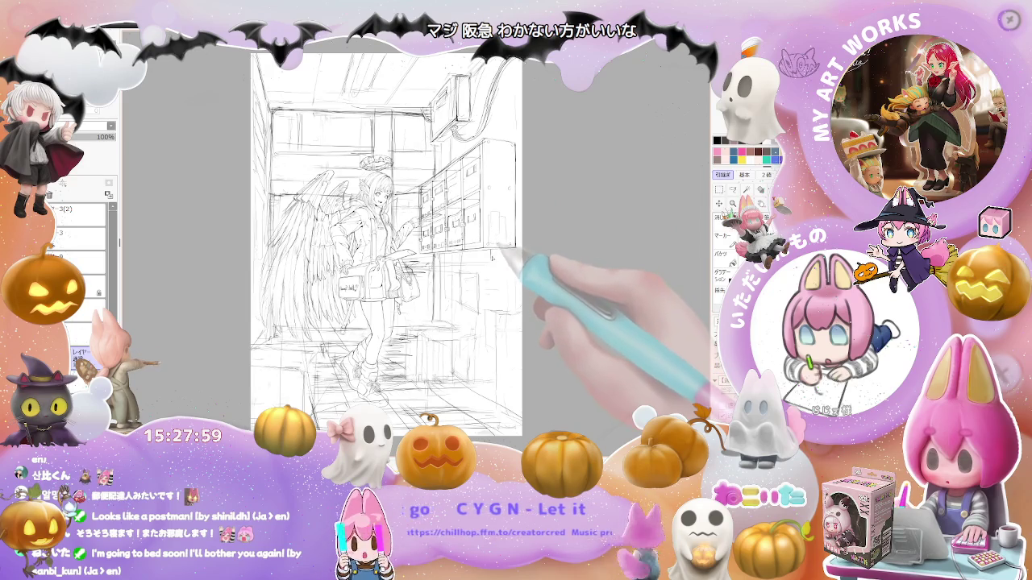
scroll(504, 257, "down", 1)
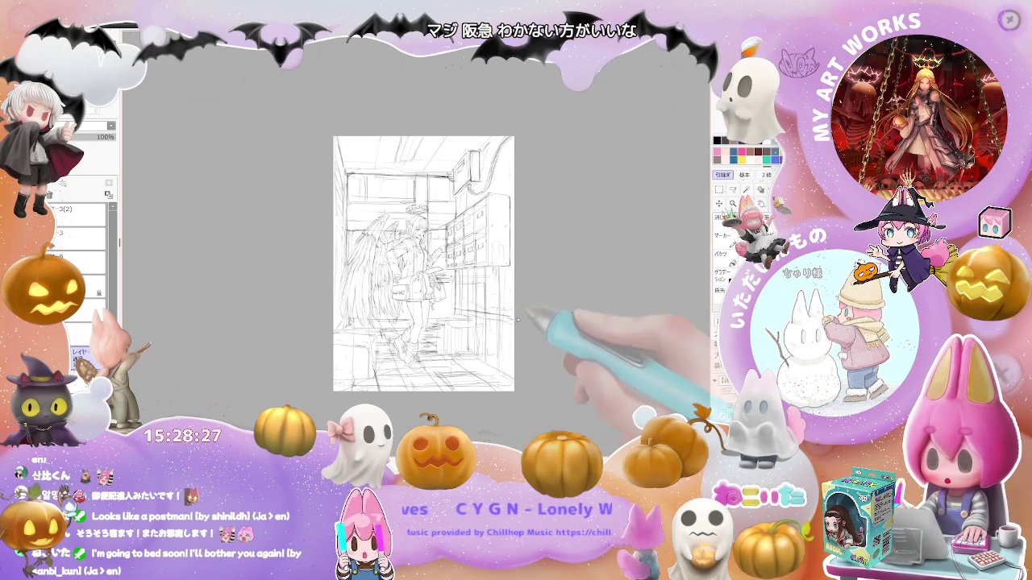
key("h")
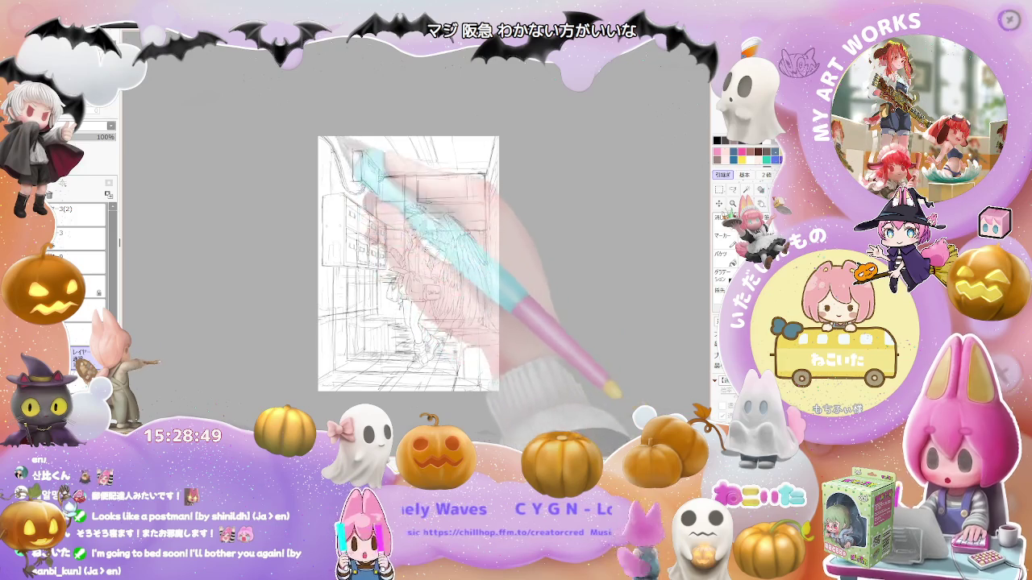
Add lines to the mailbox cabinets and faint hair strokes, then unflip the view
left_click_drag(332, 196, 378, 266)
mouse_move(368, 189)
left_mouse_down()
mouse_move(386, 195)
mouse_move(375, 196)
left_mouse_up()
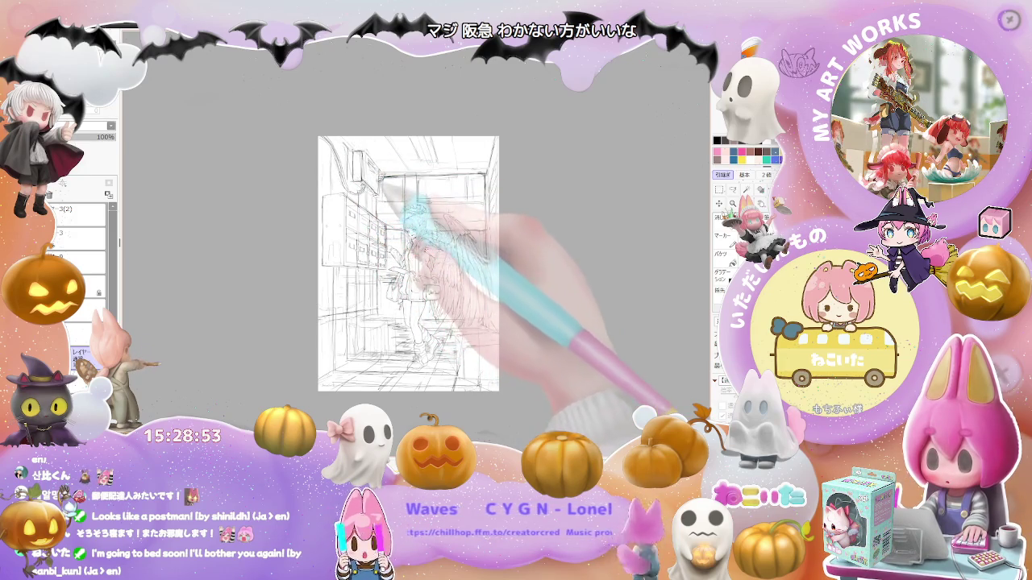
key("minus")
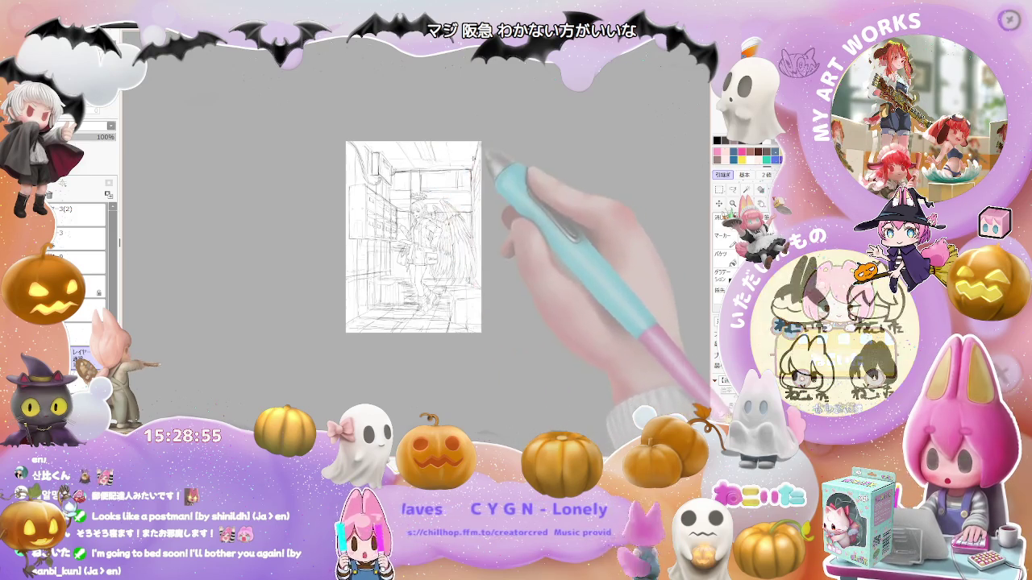
key("h")
Hide the winged figure to check the mailbox background, then bring her back
key("ctrl+plus")
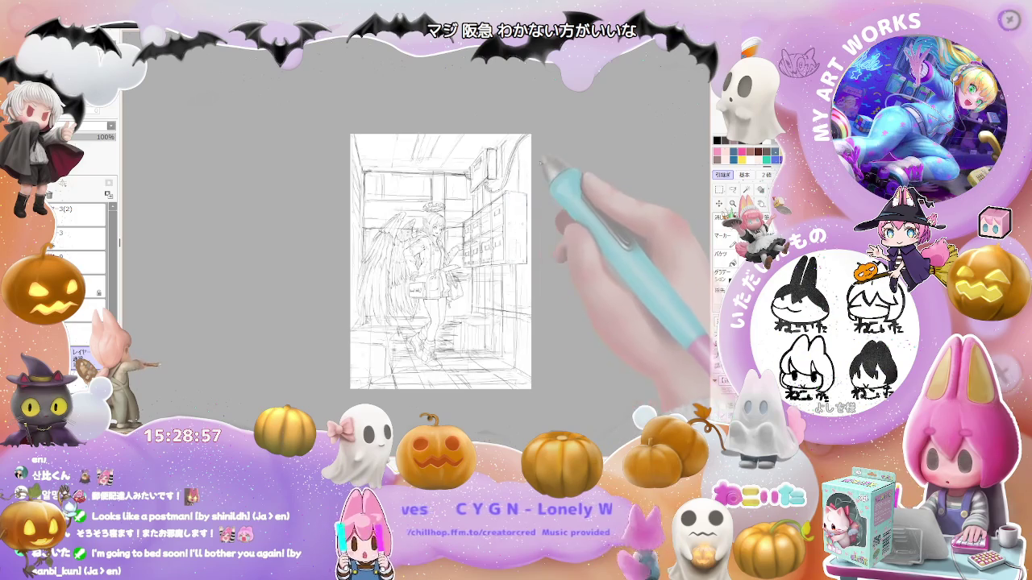
key("ctrl+plus")
key("Delete")
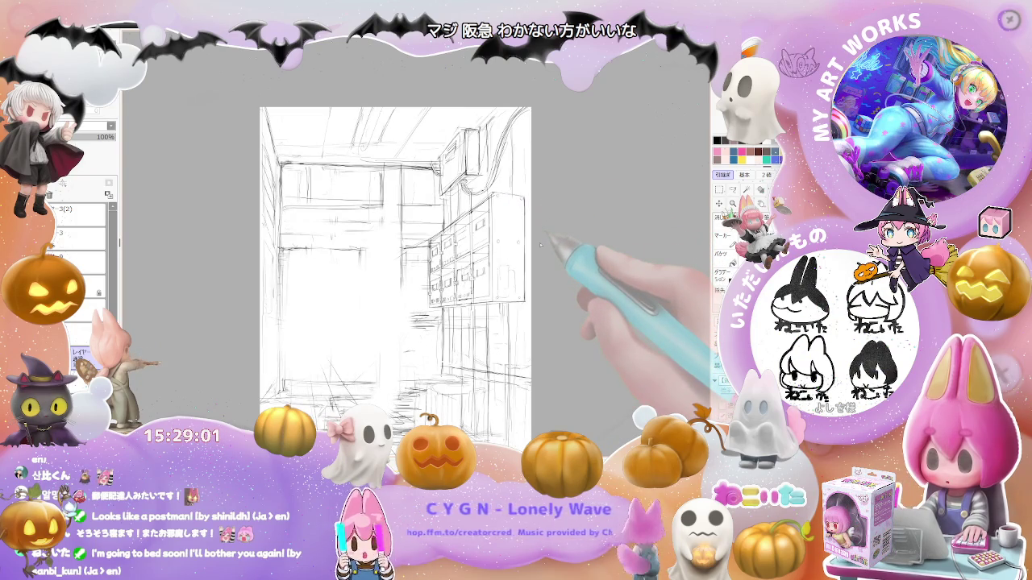
key("ctrl+plus")
key("ctrl+plus")
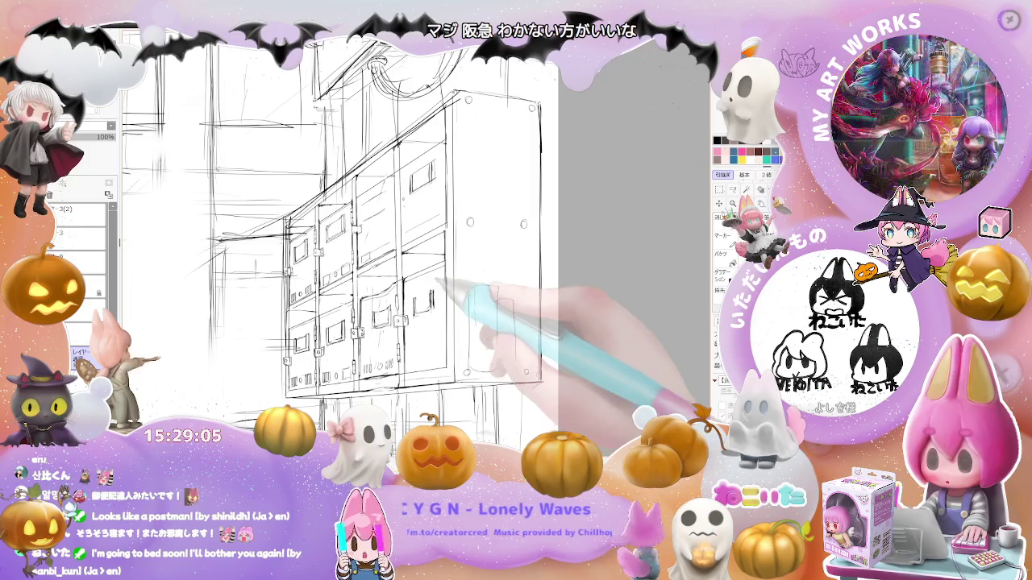
key("ctrl+minus")
key("ctrl+minus")
key("ctrl+minus")
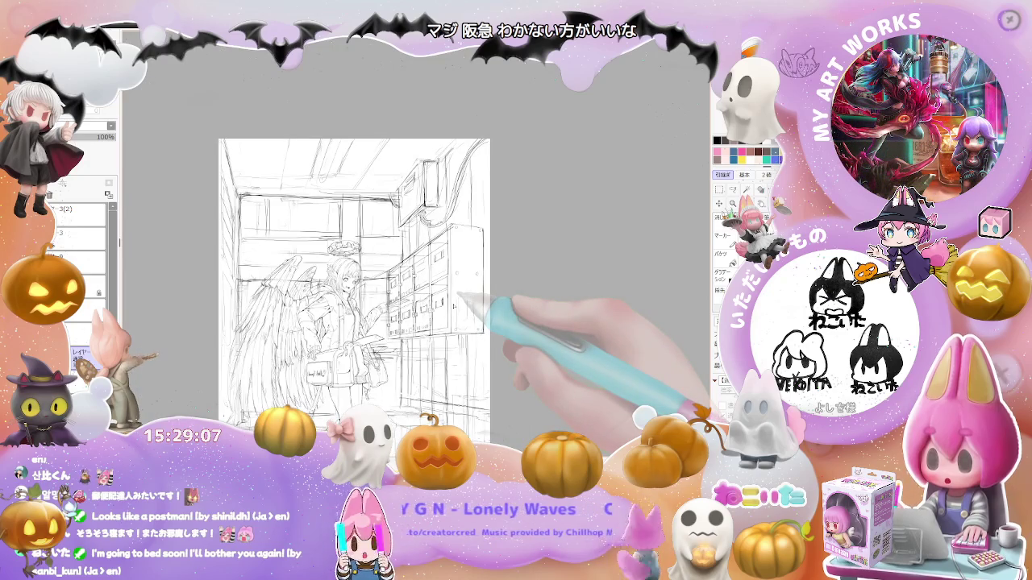
key("ctrl+minus")
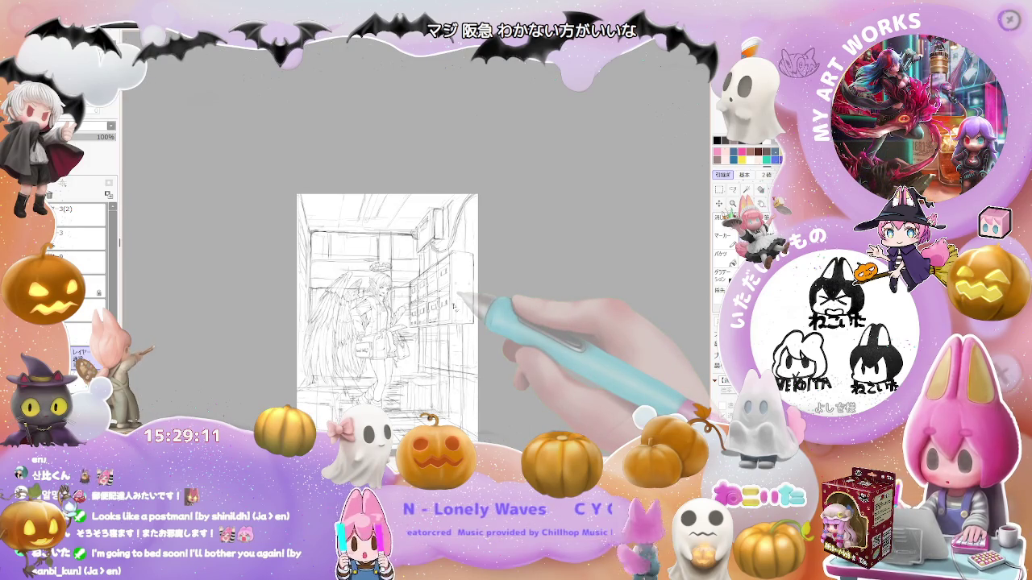
Review the sketch at several zoom levels and add a new layer above it
key("ctrl+plus")
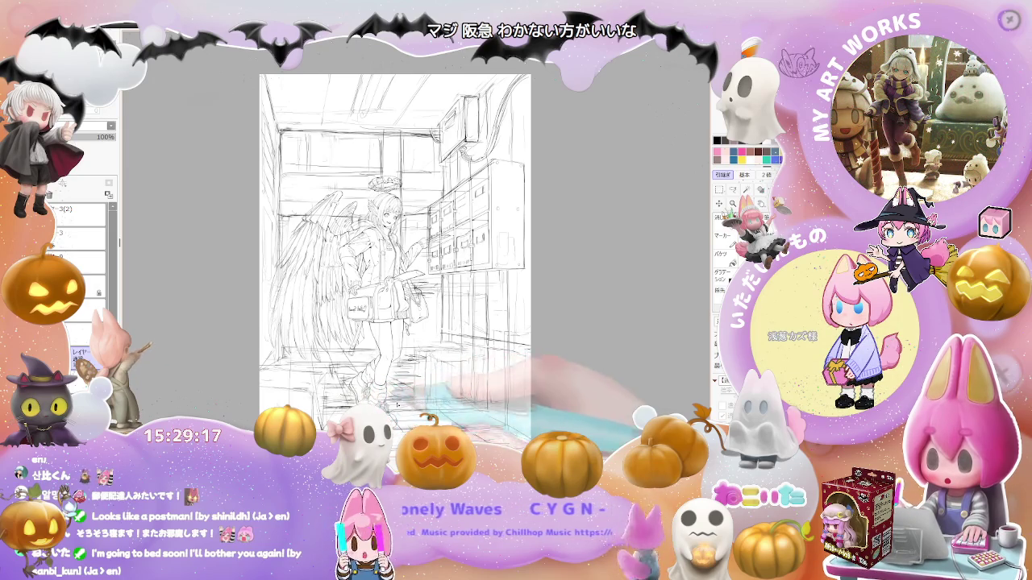
key("ctrl+minus")
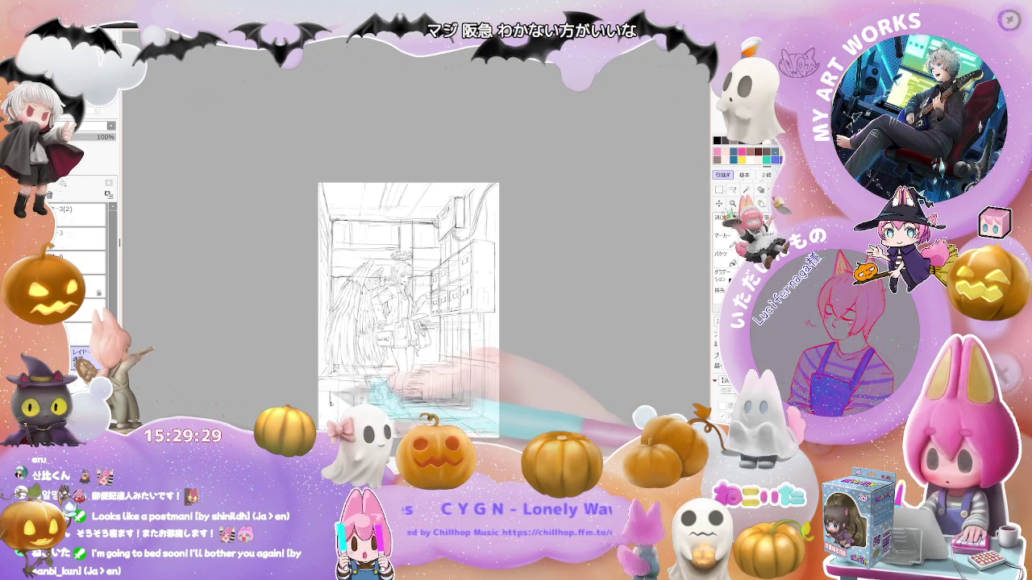
key("ctrl+plus")
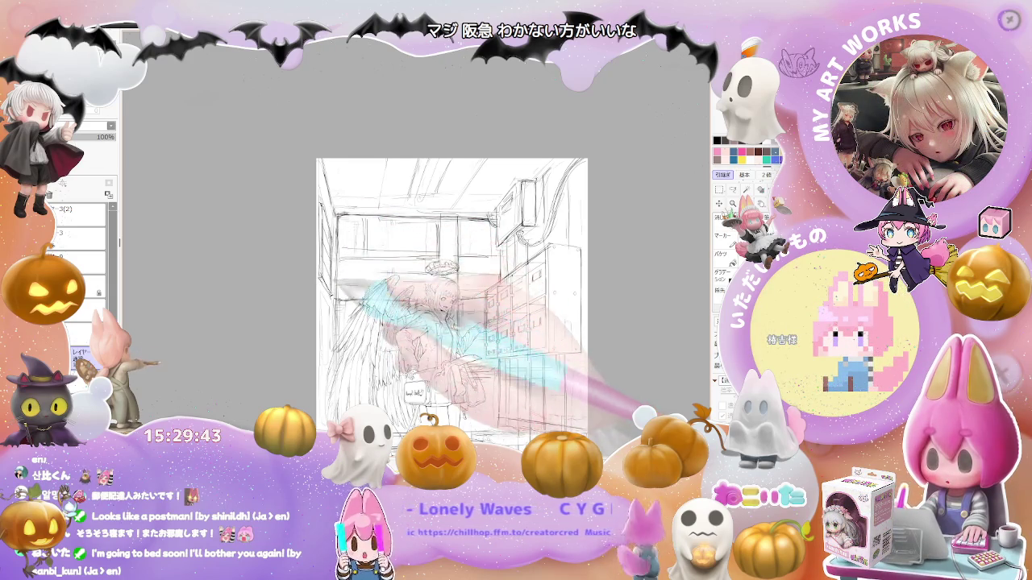
key("ctrl+minus")
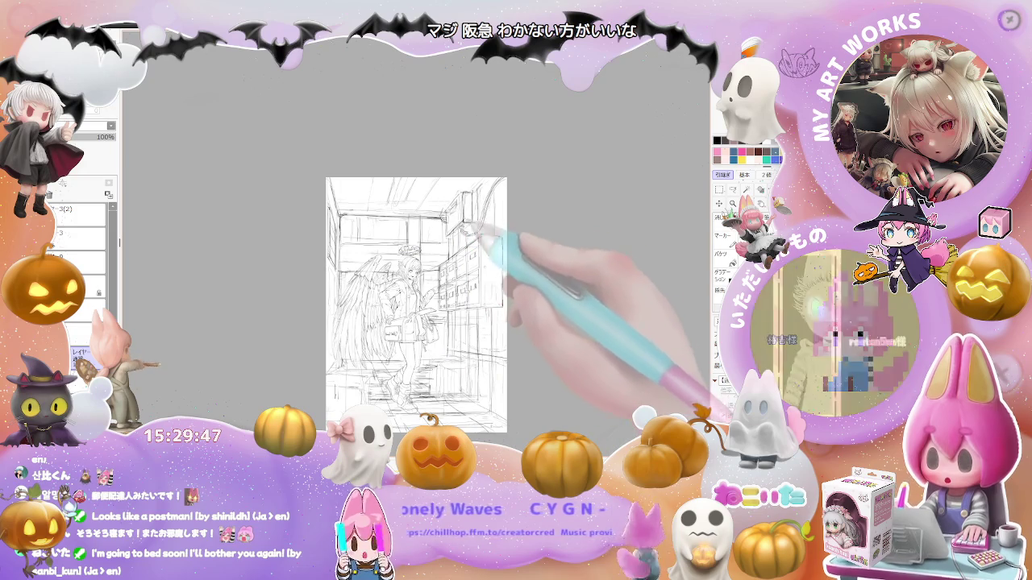
key("ctrl+plus")
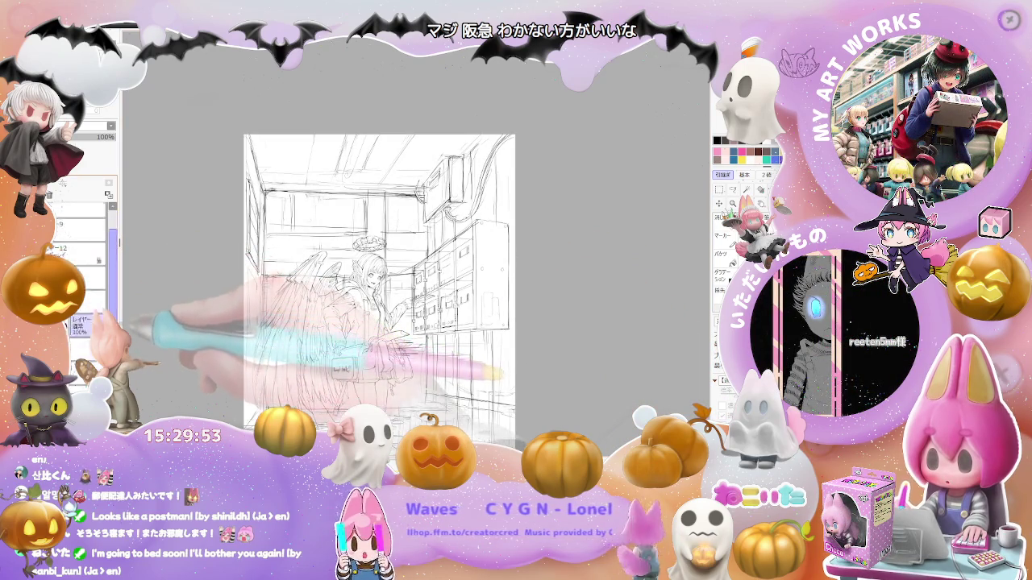
key("ctrl+shift+n")
Show the grey value study, then the coloured version with the red jacket
key("ctrl+v")
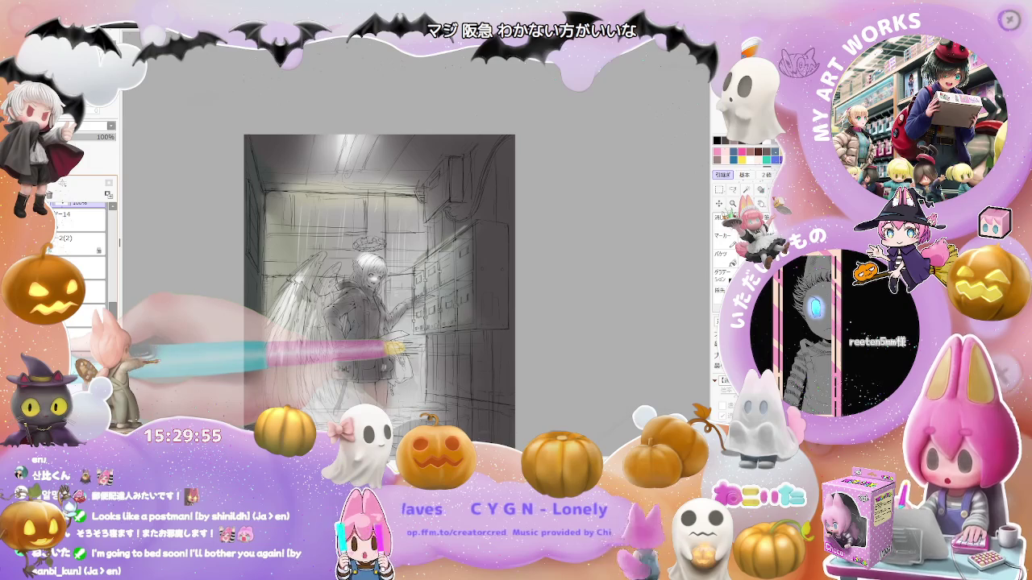
key("minus")
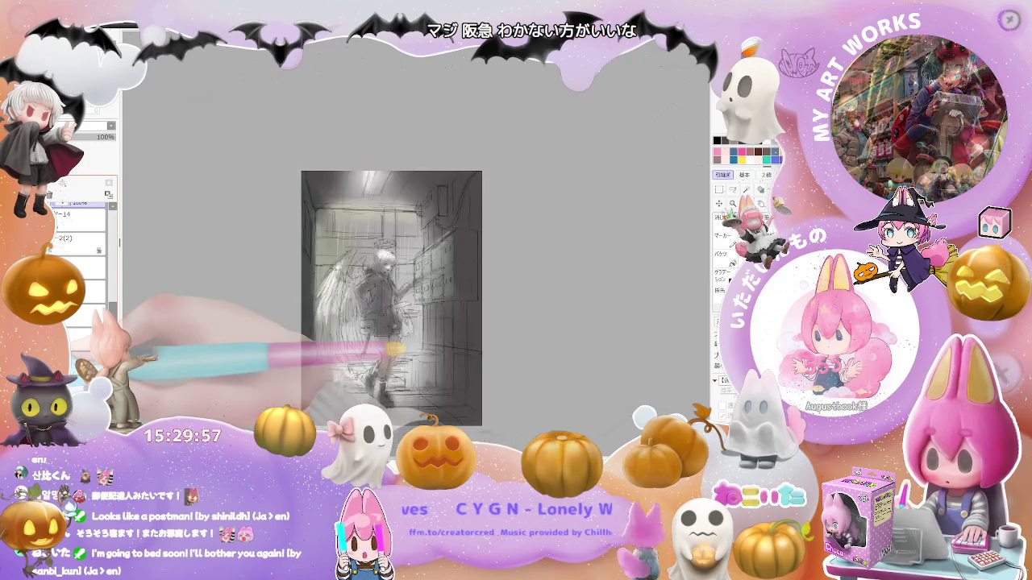
key("ctrl+v")
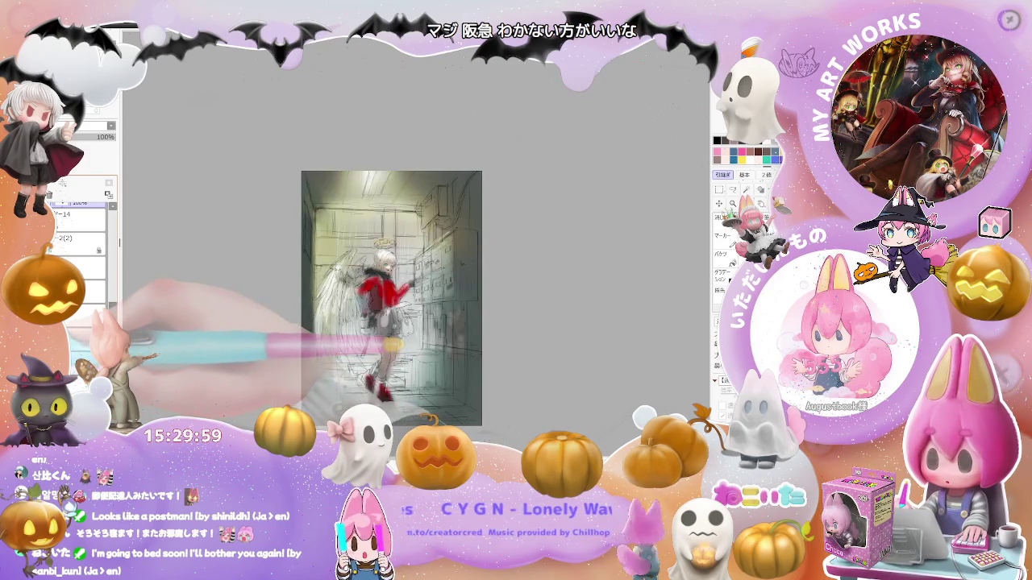
key("plus")
key("plus")
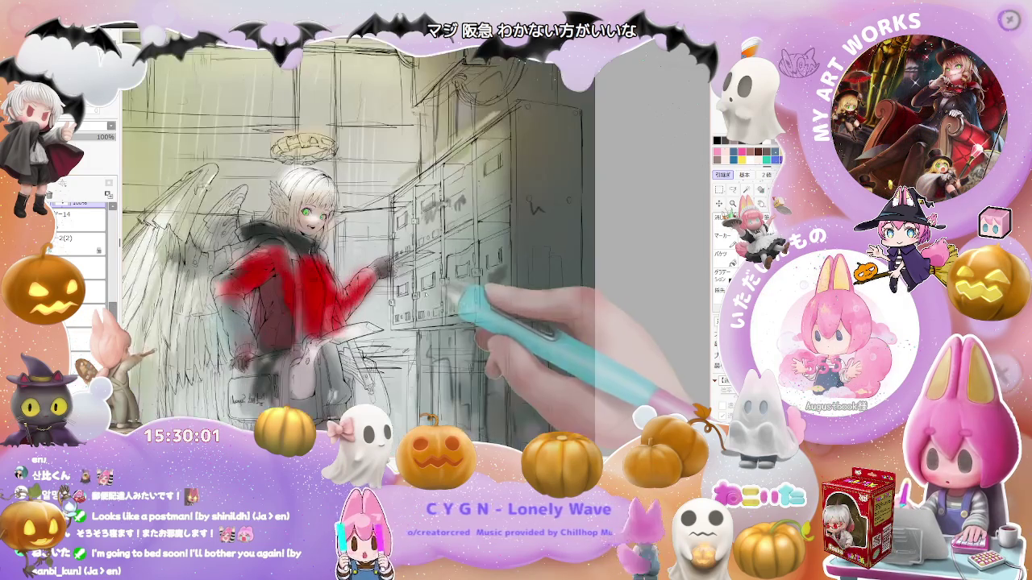
Toggle the colour rough off and on against the sketch, then cycle its hues
key("ctrl+z")
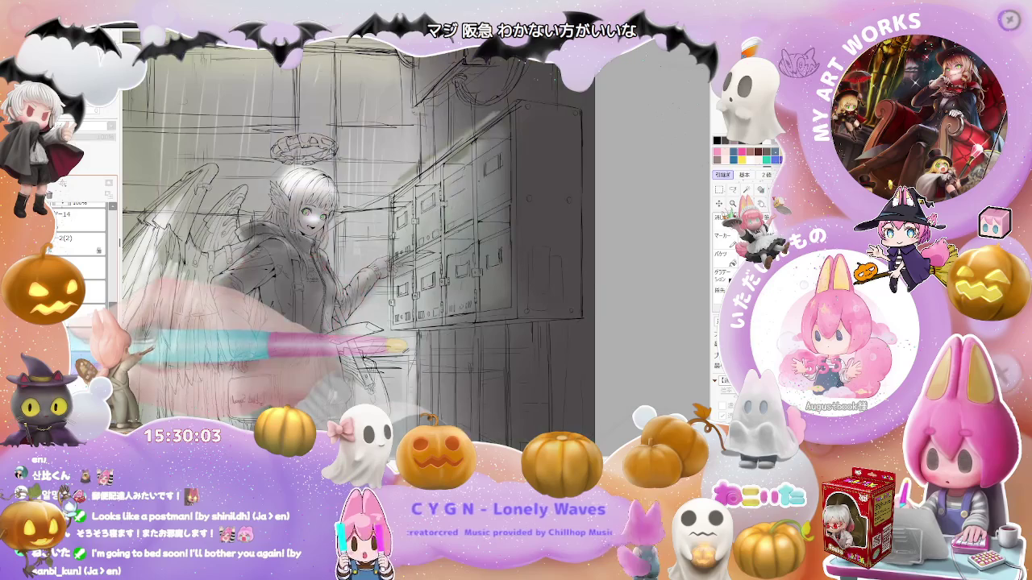
key("ctrl+y")
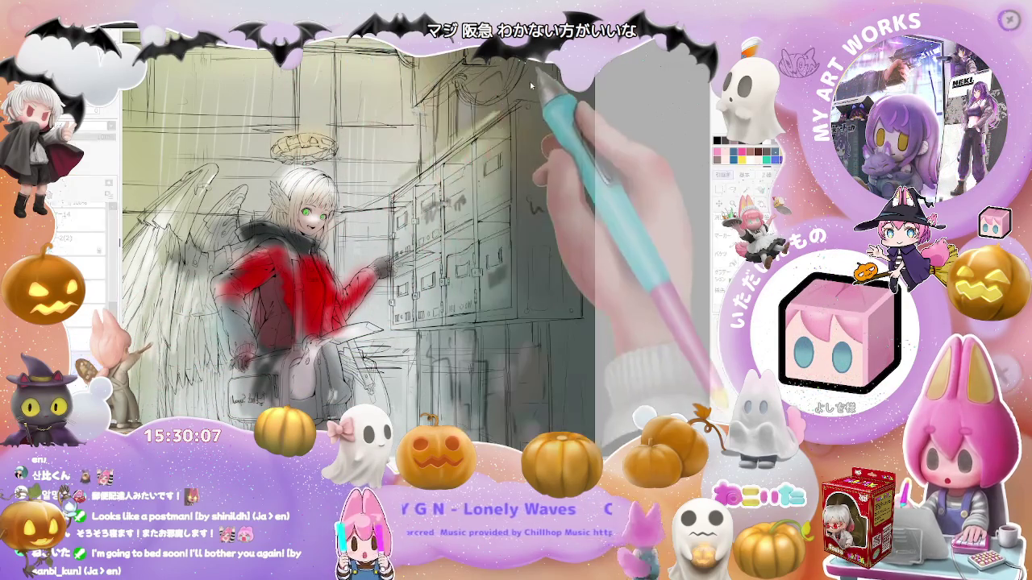
key("ctrl+y")
left_click_drag(505, 72, 601, 86)
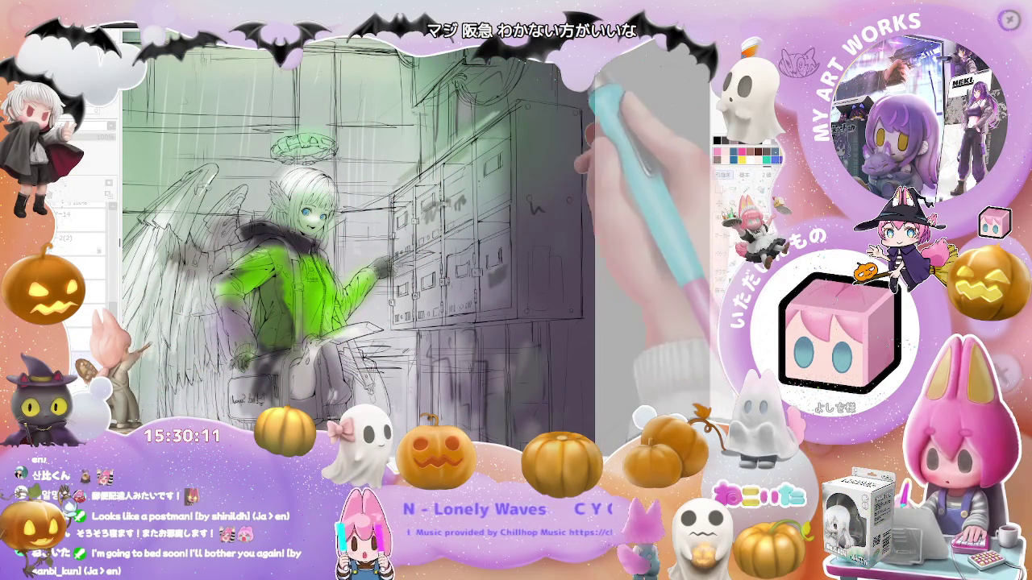
Shift the jacket hue toward yellow, then red, cooling the scene's green tint
left_click_drag(611, 74, 579, 111)
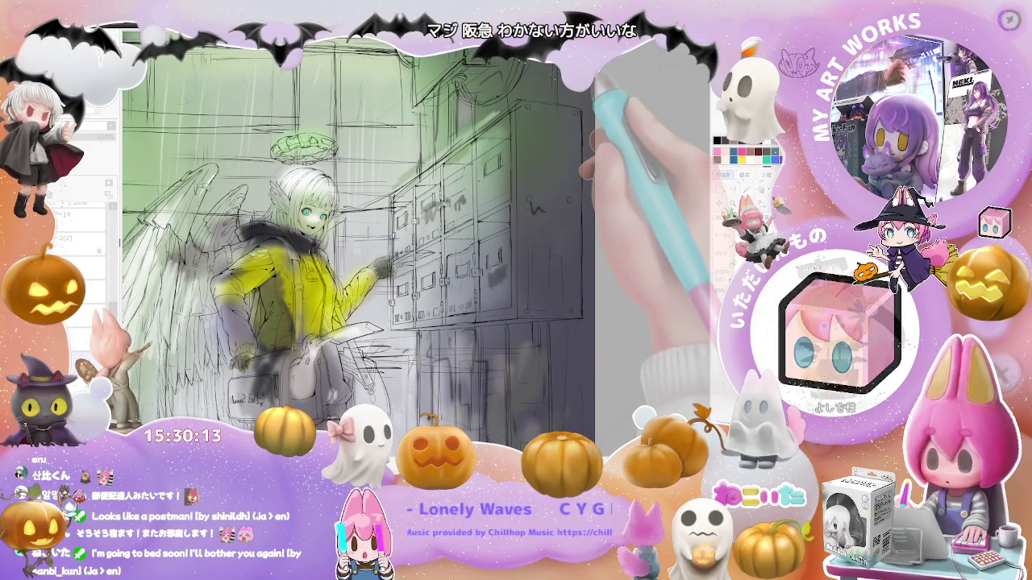
key("ctrl+0")
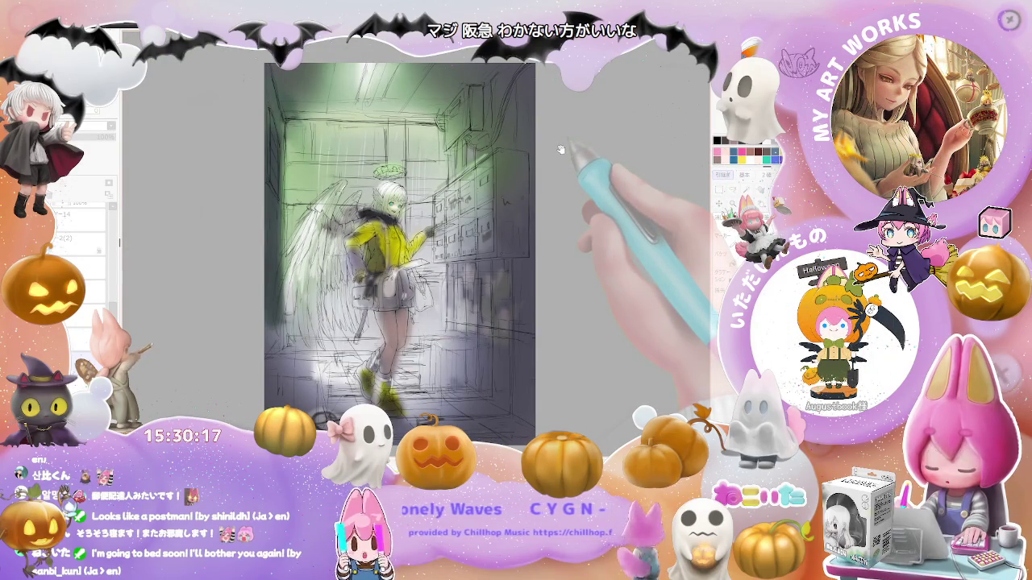
left_click_drag(561, 149, 565, 167)
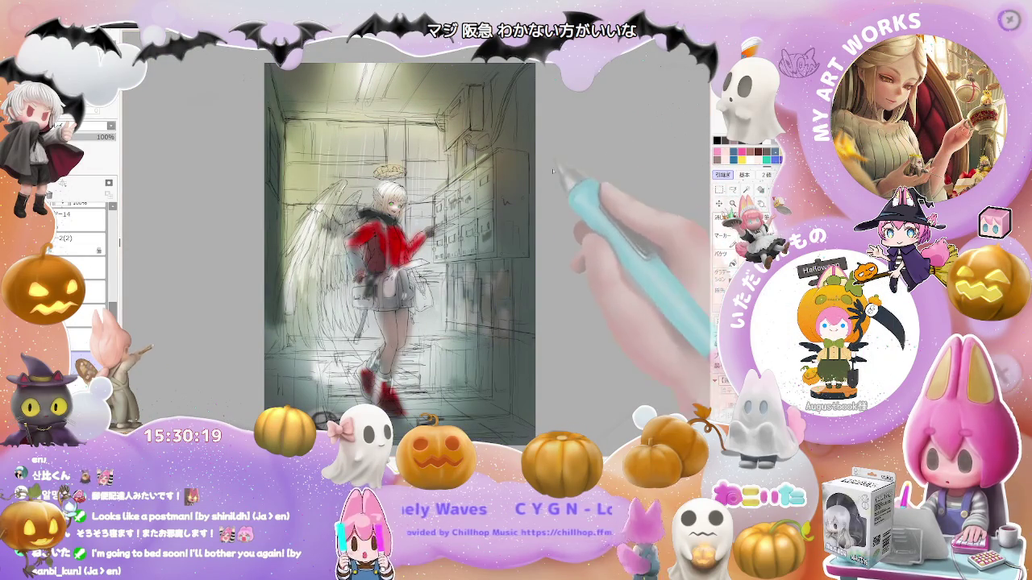
Paint the jacket over in grey, covering the remaining red near the waist
key("ctrl+plus")
key("ctrl+plus")
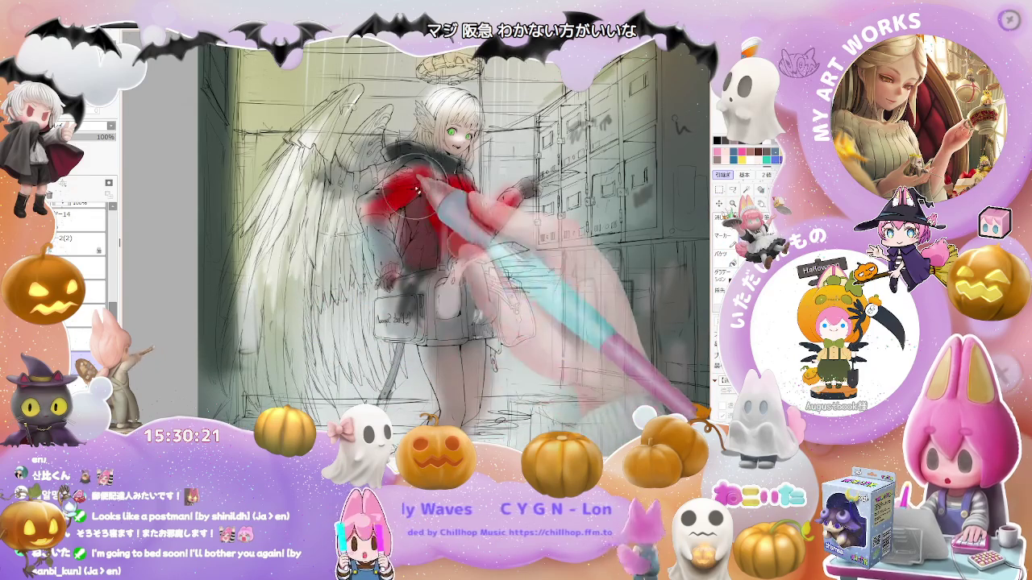
mouse_move(431, 206)
left_mouse_down()
mouse_move(463, 227)
mouse_move(499, 201)
left_mouse_up()
key("ctrl+minus")
left_click_drag(419, 267, 399, 227)
scroll(426, 284, "down", 1)
scroll(440, 250, "up", 1)
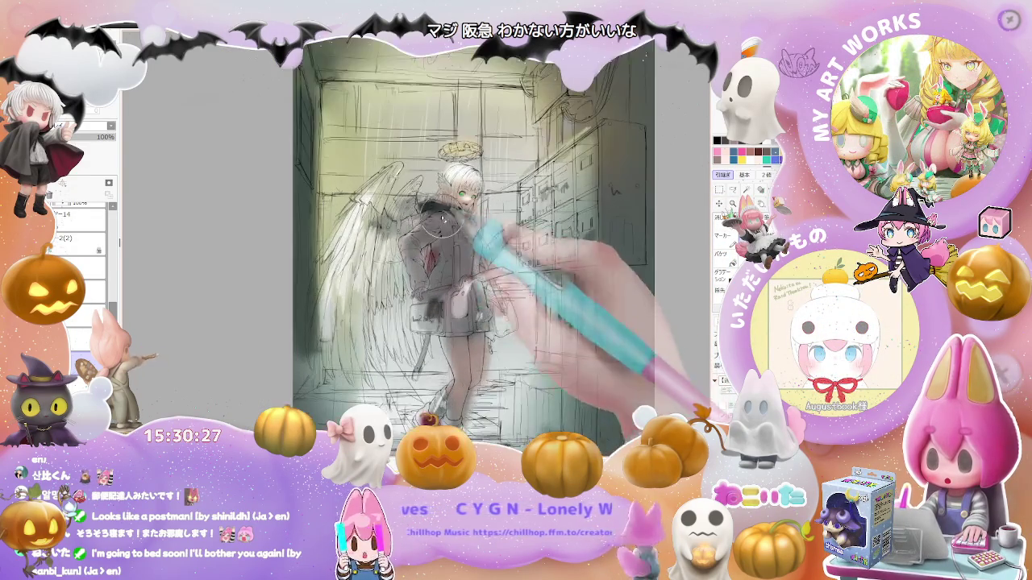
scroll(450, 220, "down", 2)
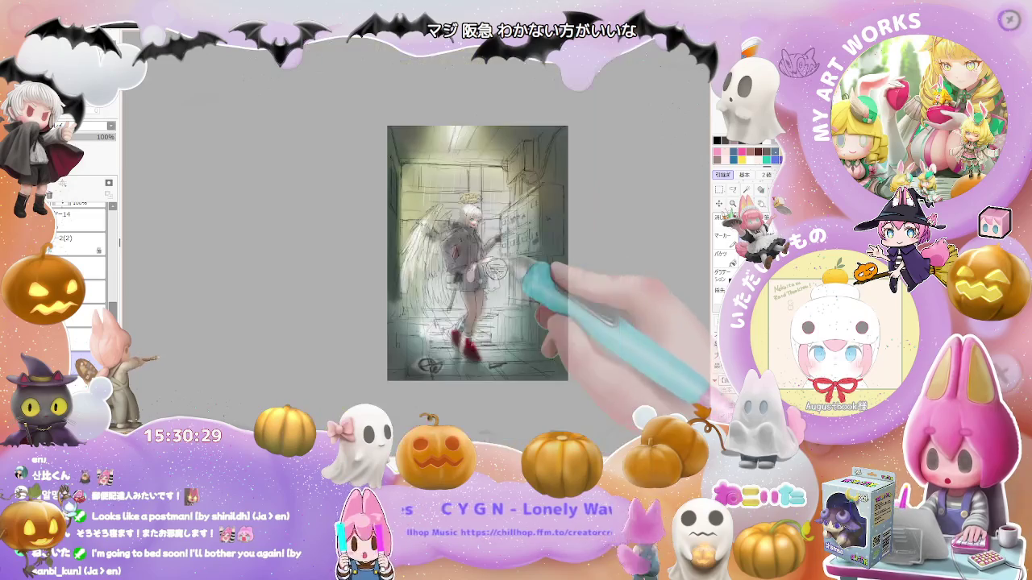
scroll(516, 309, "up", 3)
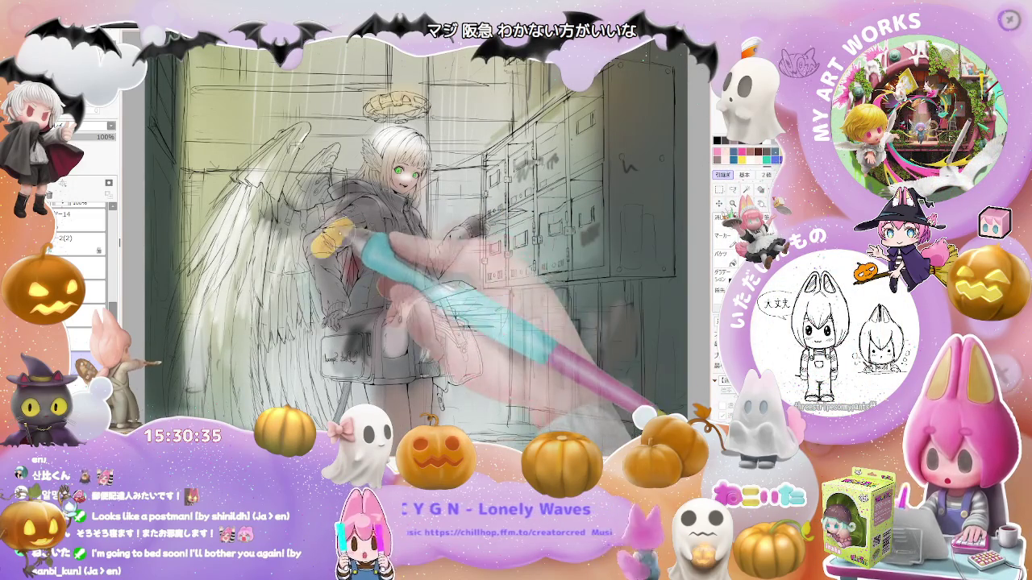
Paint the sleeve, shoulder and forearm yellow and shade the skirt and bag dark grey
left_click_drag(331, 234, 327, 298)
mouse_move(338, 254)
left_mouse_down()
mouse_move(379, 216)
mouse_move(374, 251)
left_mouse_up()
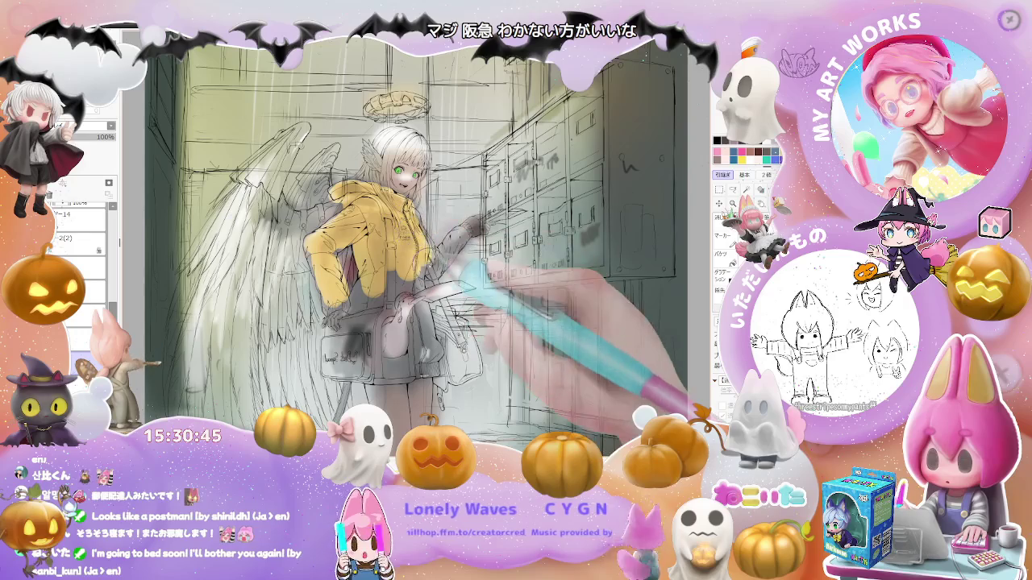
left_click_drag(485, 257, 465, 255)
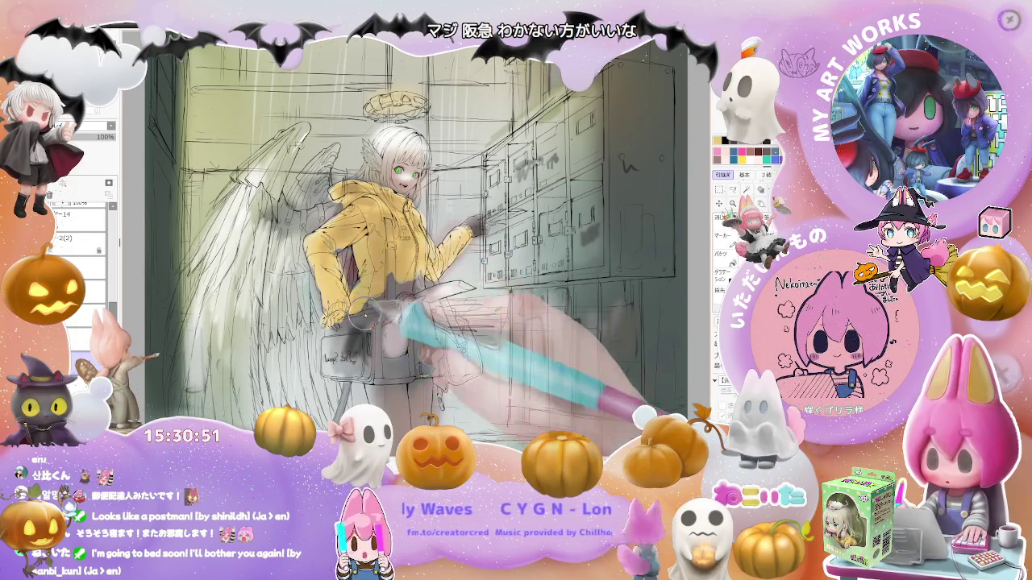
left_click_drag(386, 306, 391, 267)
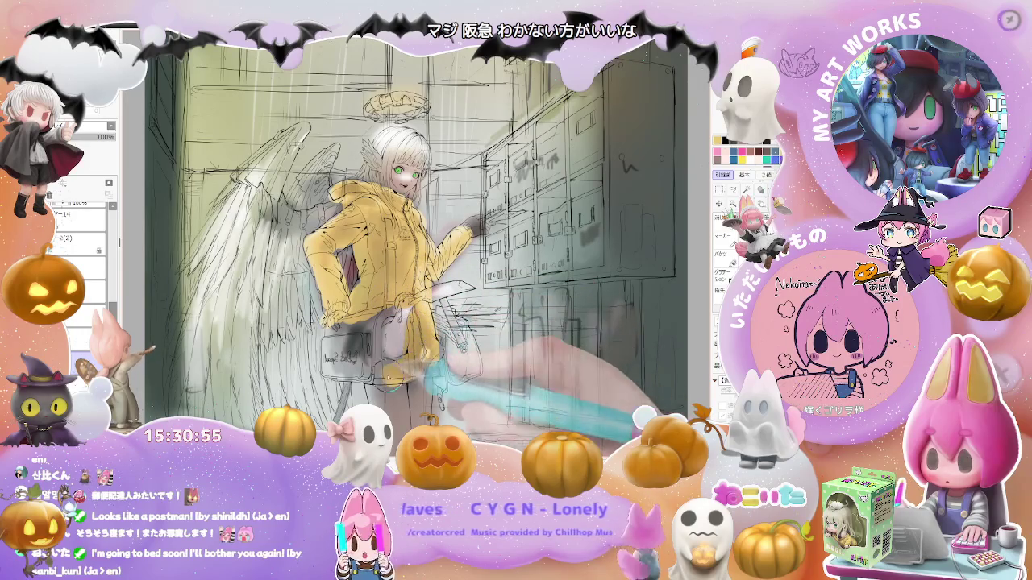
Zoom in and out repeatedly to judge the composition, then rotate the view
key("ctrl+minus")
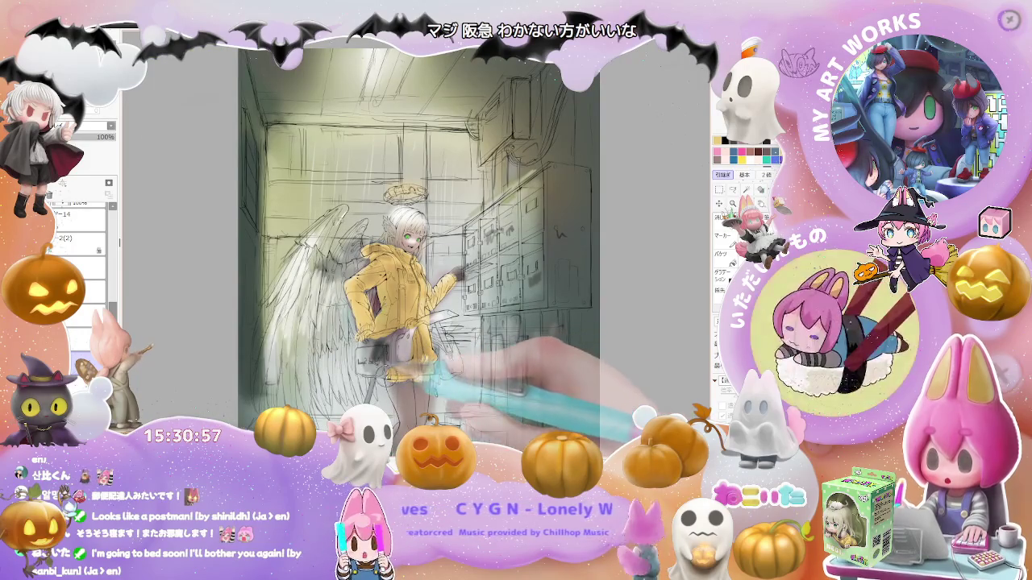
key("ctrl+minus")
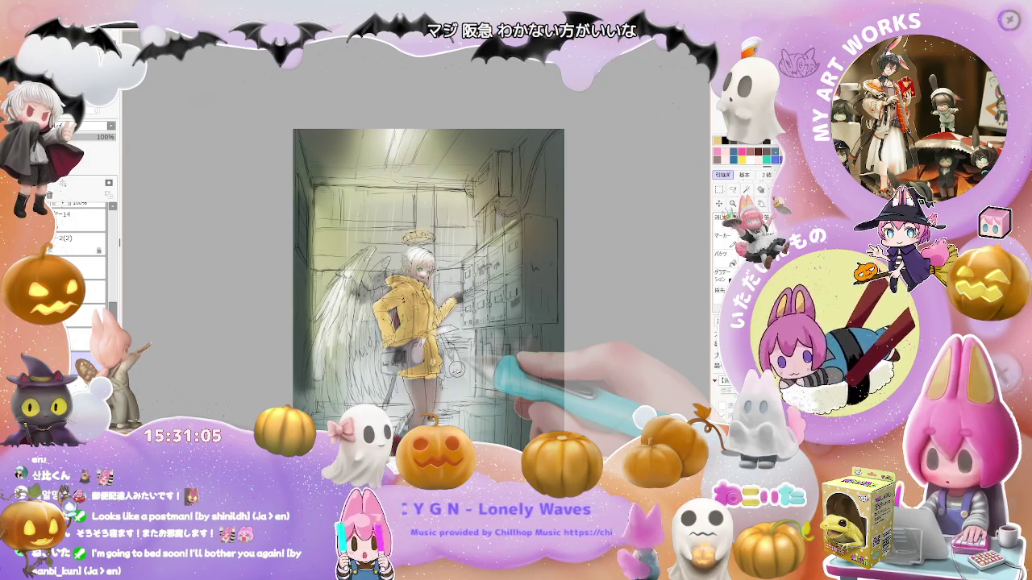
key("ctrl+plus")
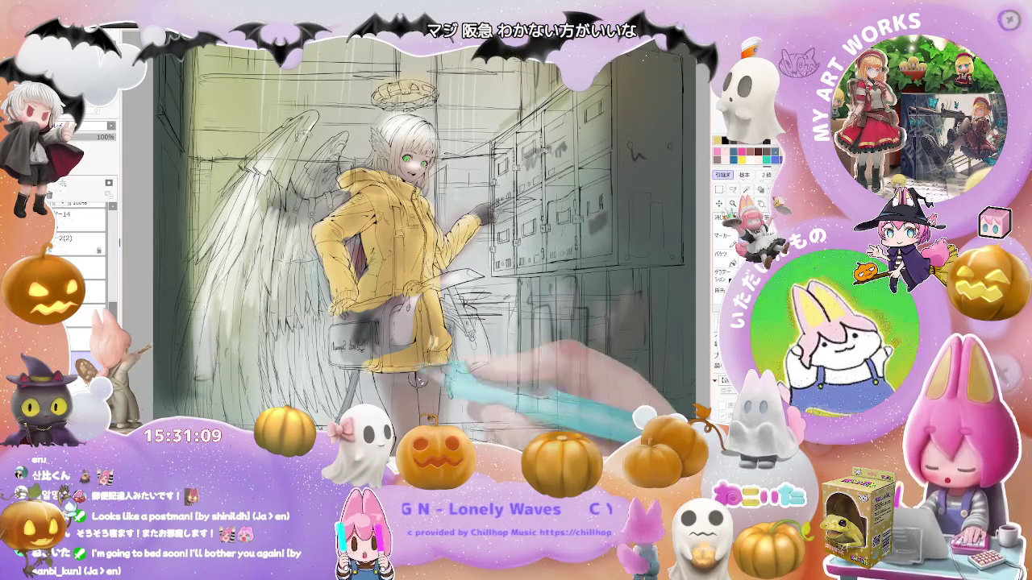
key("ctrl+minus")
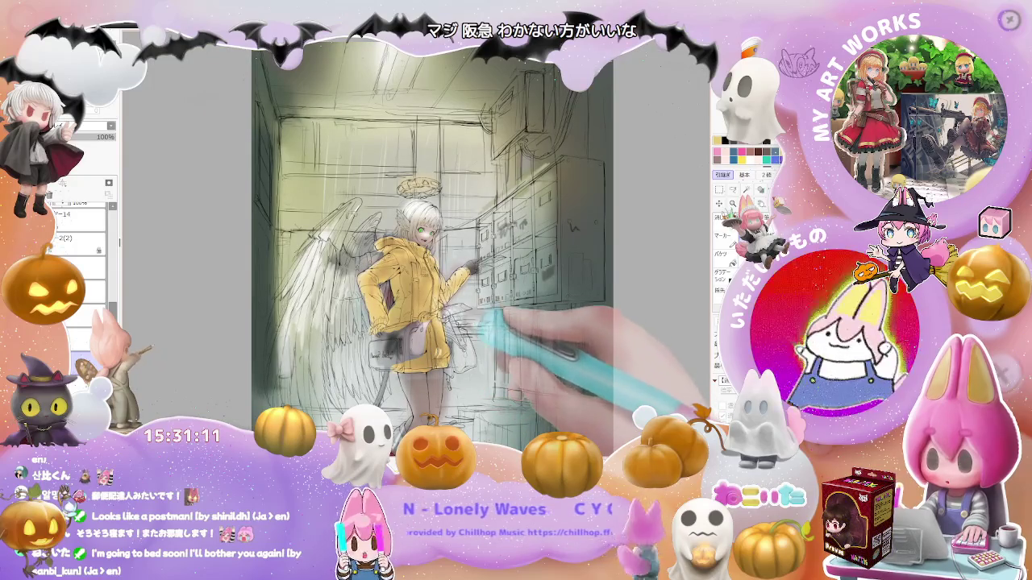
key("ctrl+minus")
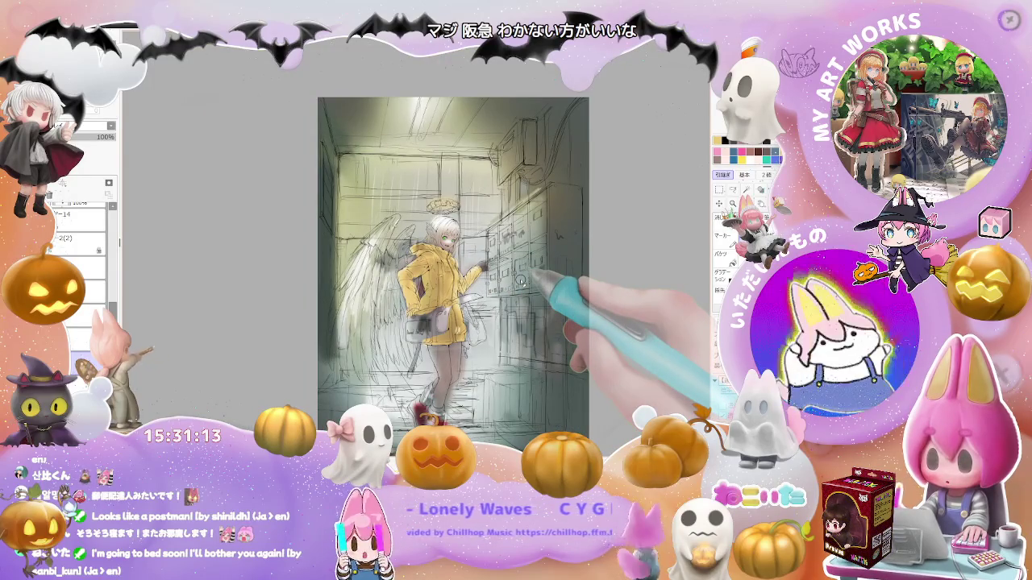
key("ctrl+minus")
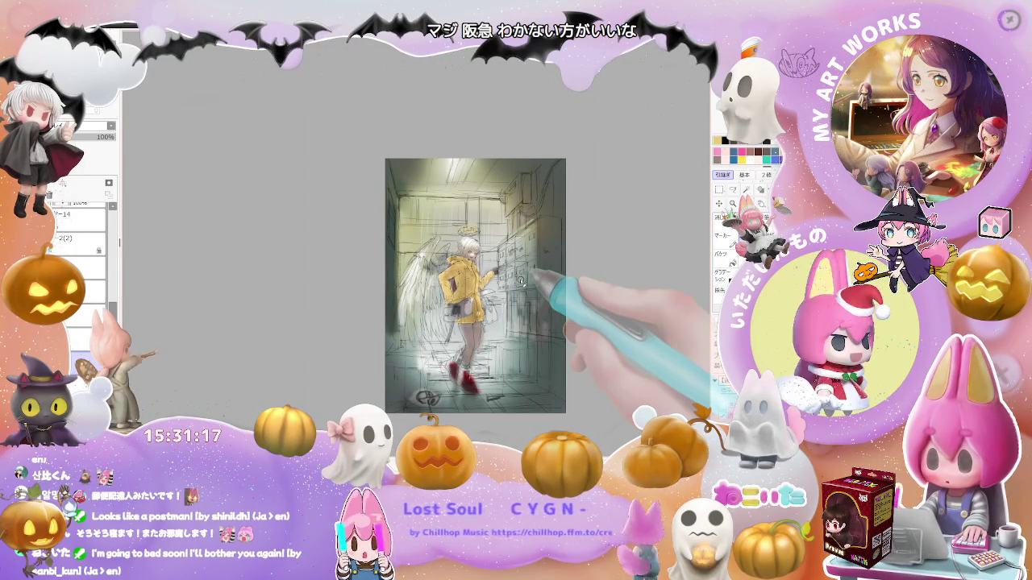
key("ctrl+plus")
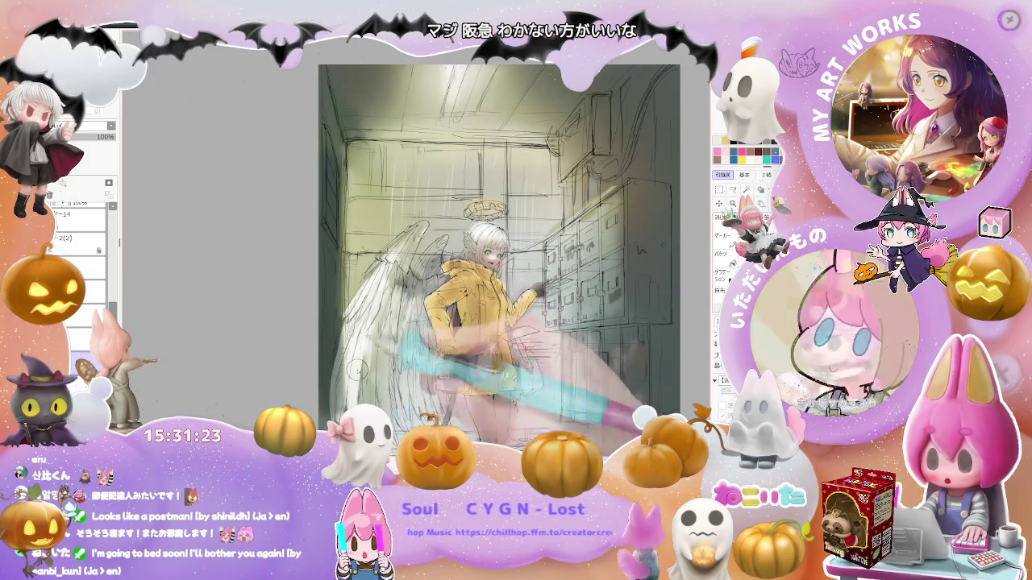
key("ctrl+minus")
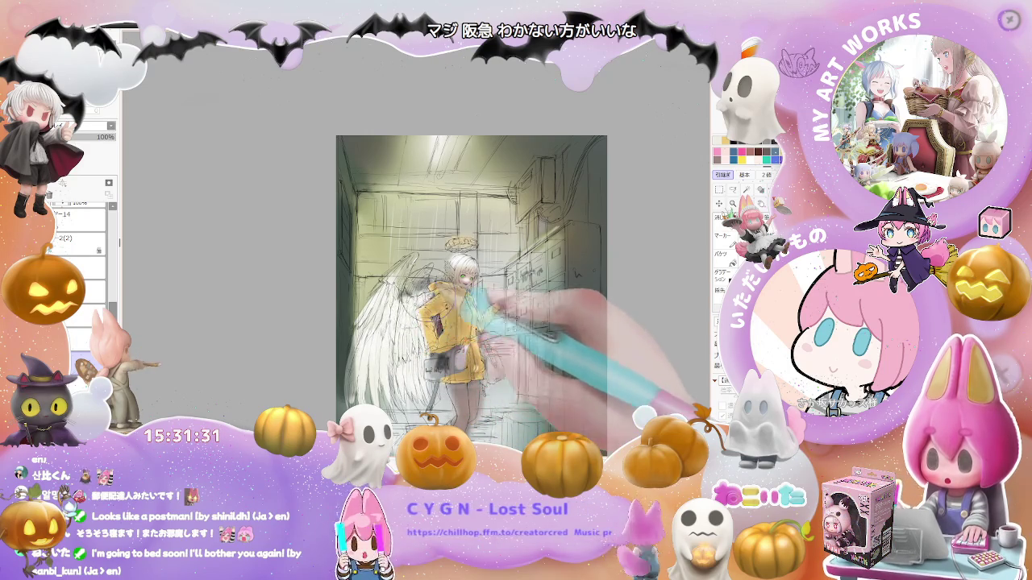
key("ctrl+plus")
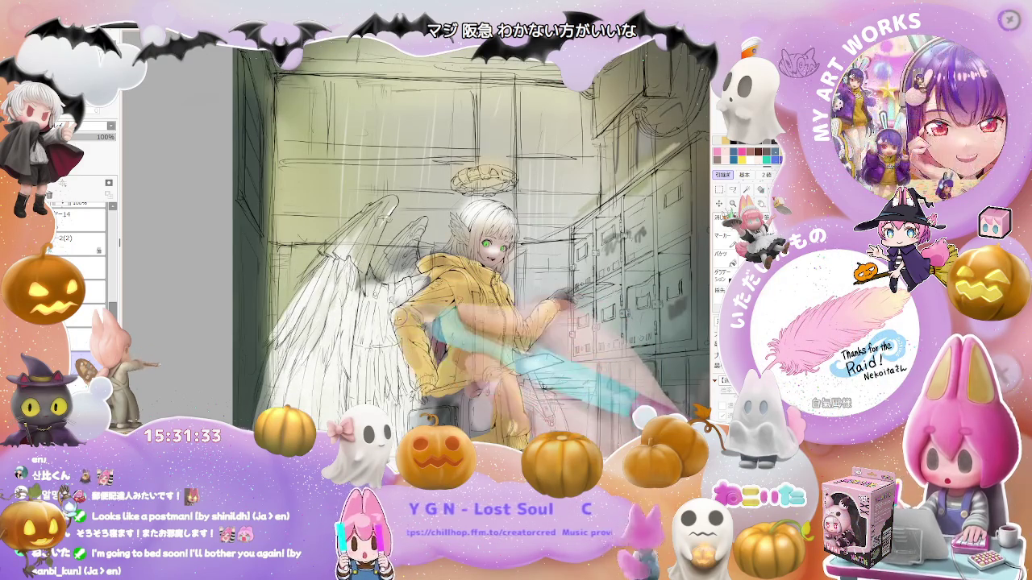
key("ctrl+minus")
key("ctrl+minus")
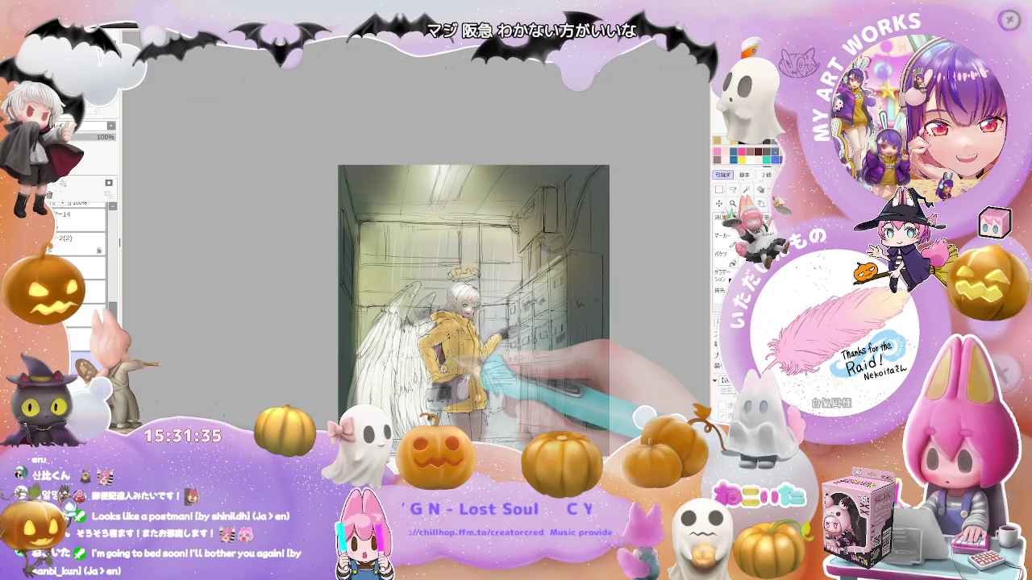
key("ctrl+minus")
key("ctrl+plus")
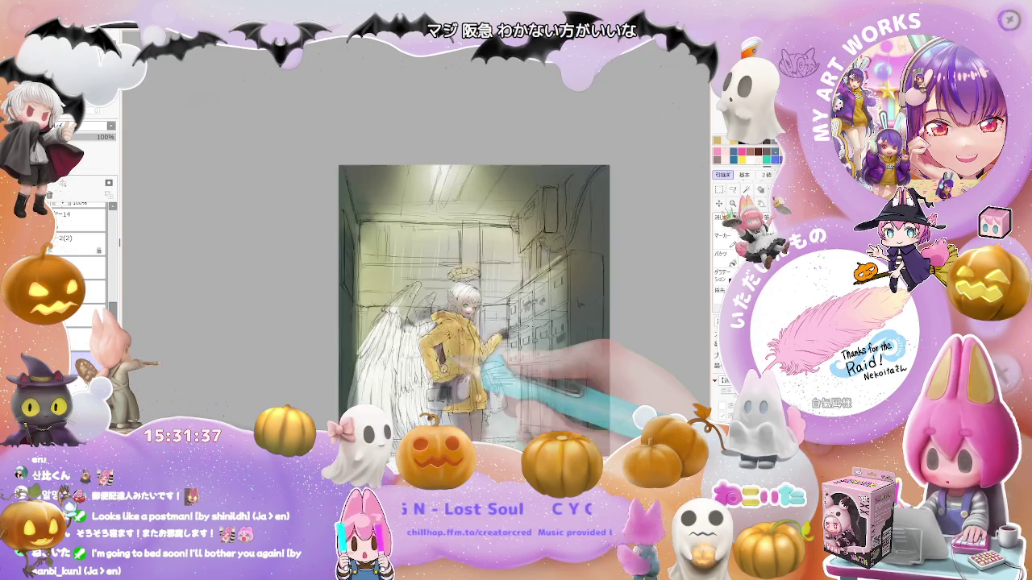
key("ctrl+plus")
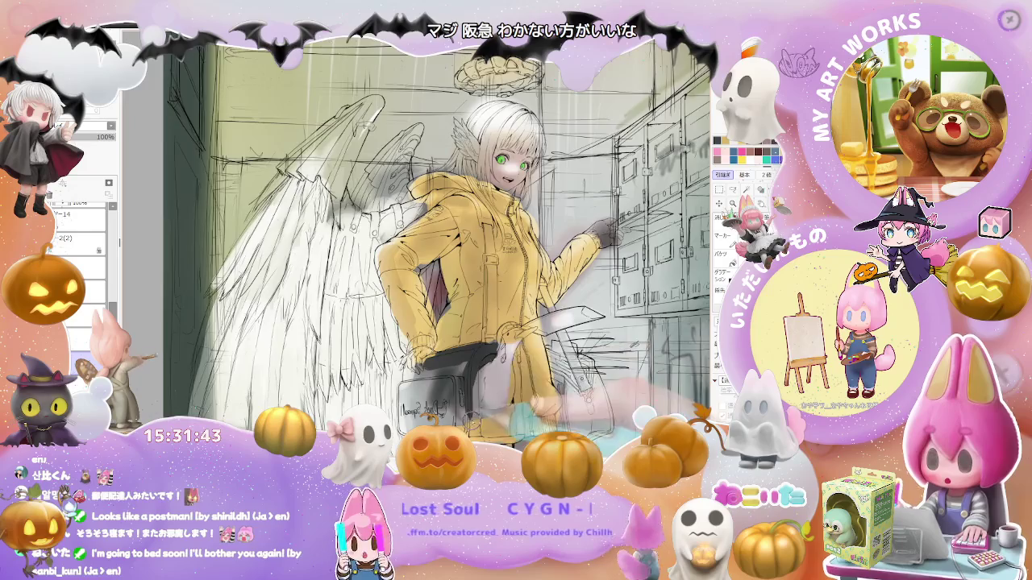
key("ctrl+minus")
key("ctrl+minus")
key("ctrl+minus")
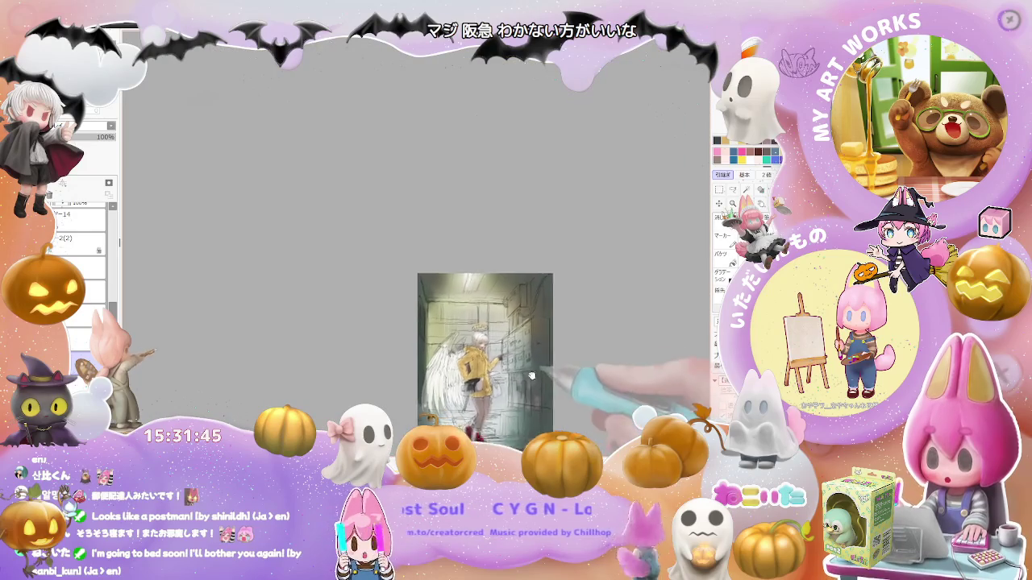
mouse_move(539, 384)
left_mouse_down()
mouse_move(534, 368)
mouse_move(438, 299)
mouse_move(348, 332)
left_mouse_up()
Paint the bag and skirt near black on the rotated canvas, then set the view upright
key("ctrl+plus")
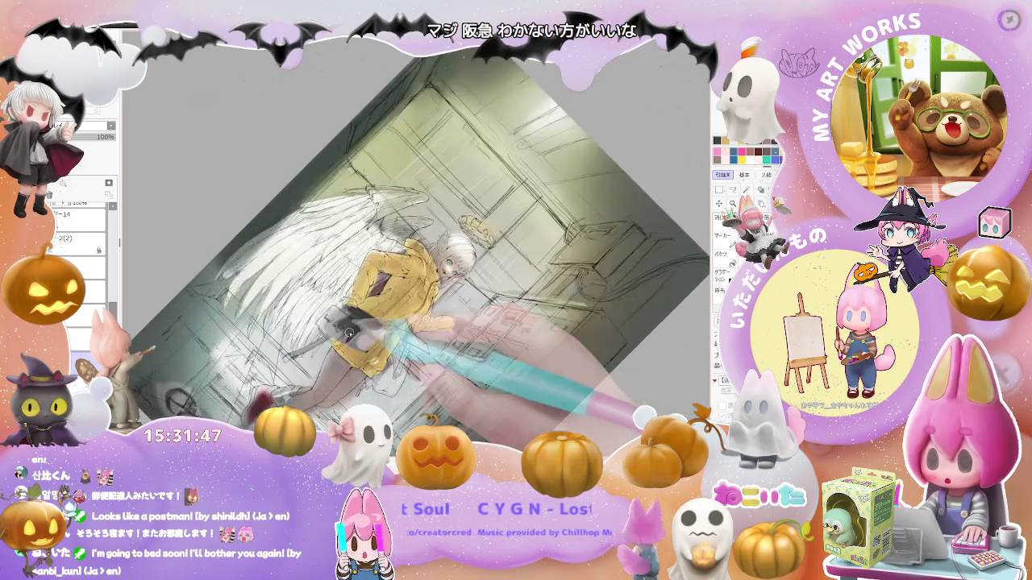
key("Delete")
key("Delete")
key("ctrl+plus")
key("ctrl+plus")
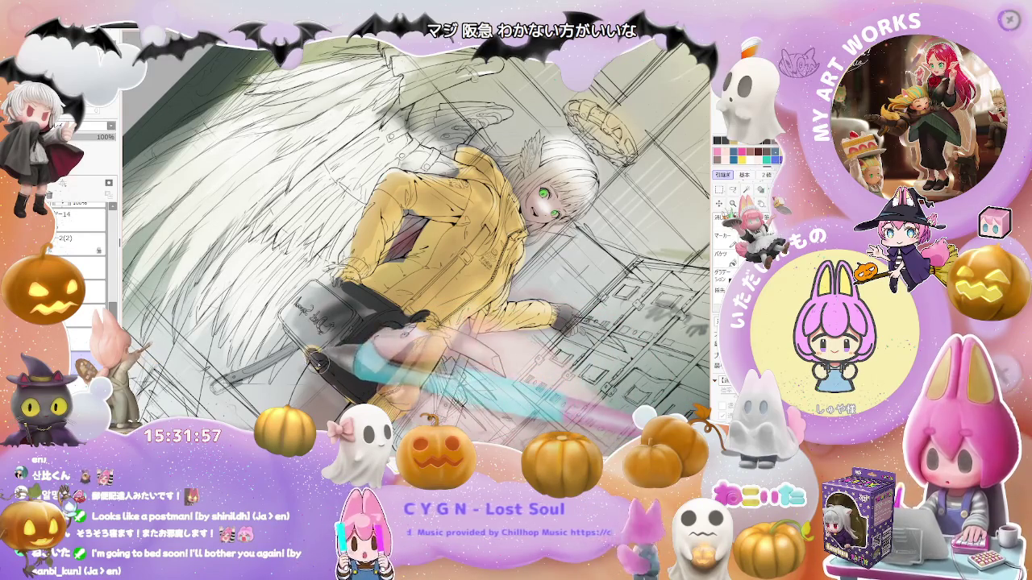
left_click_drag(354, 346, 332, 286)
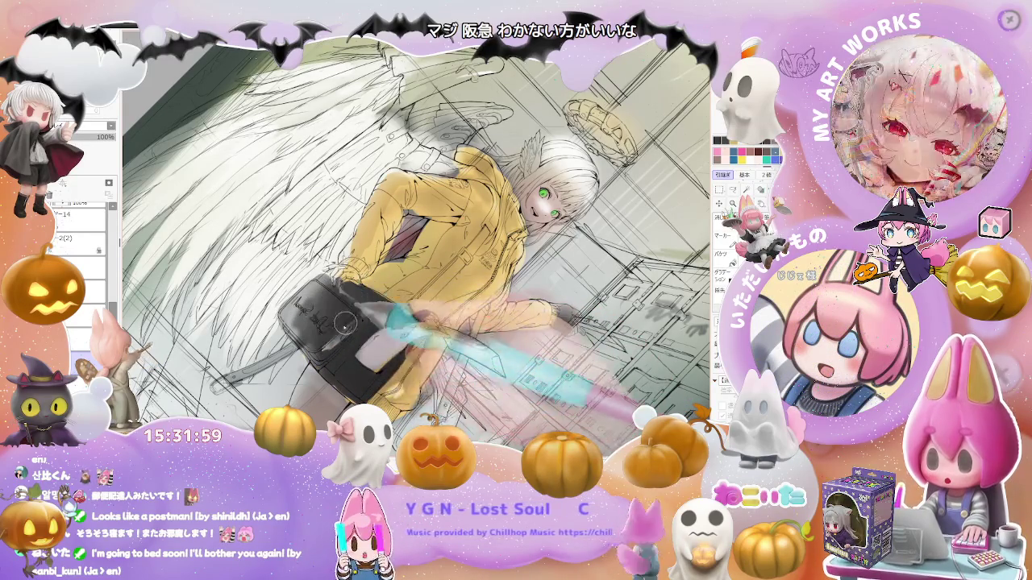
scroll(332, 287, "down", 2)
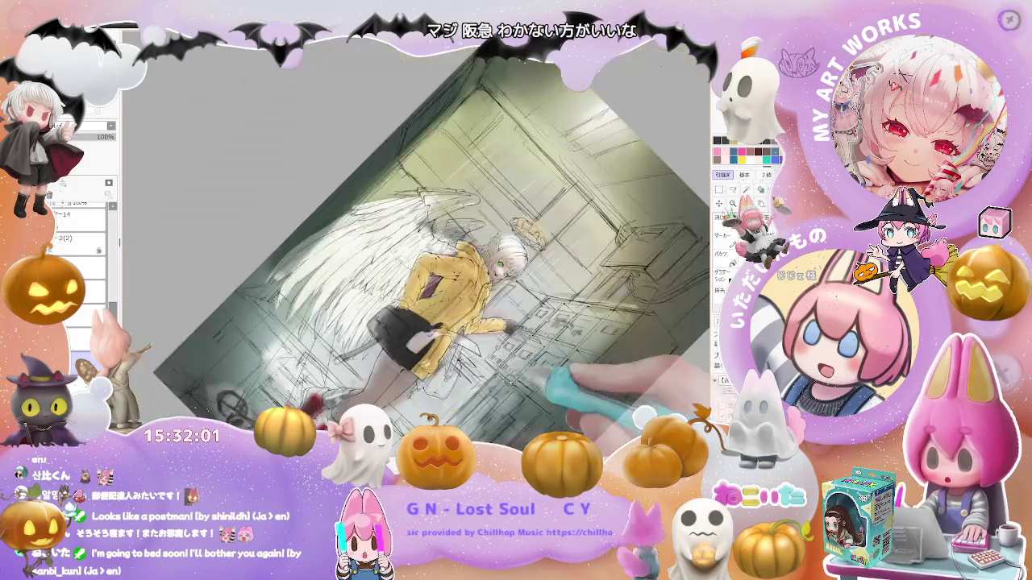
scroll(403, 339, "down", 2)
scroll(519, 394, "down", 1)
key("Home")
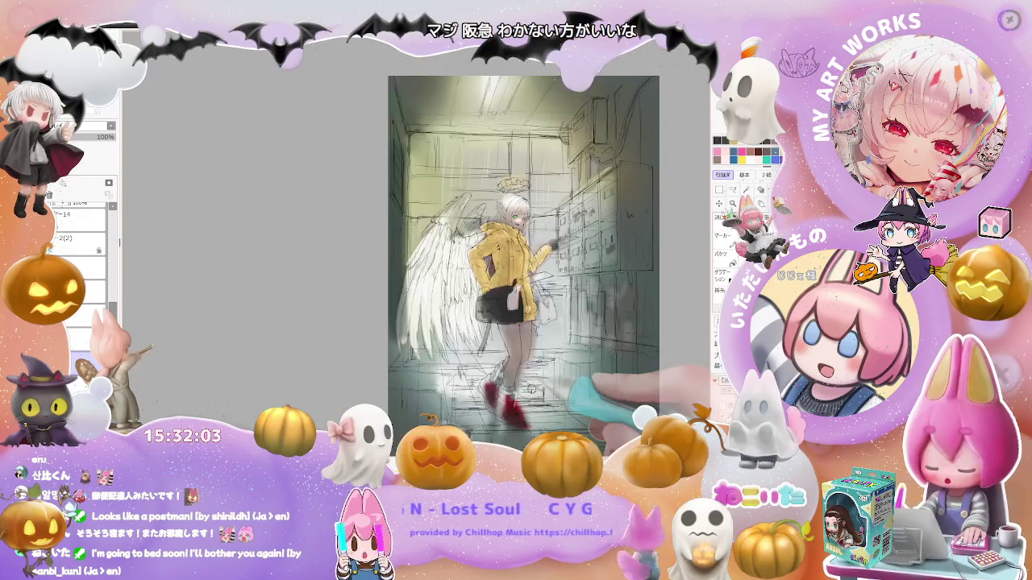
scroll(568, 364, "up", 1)
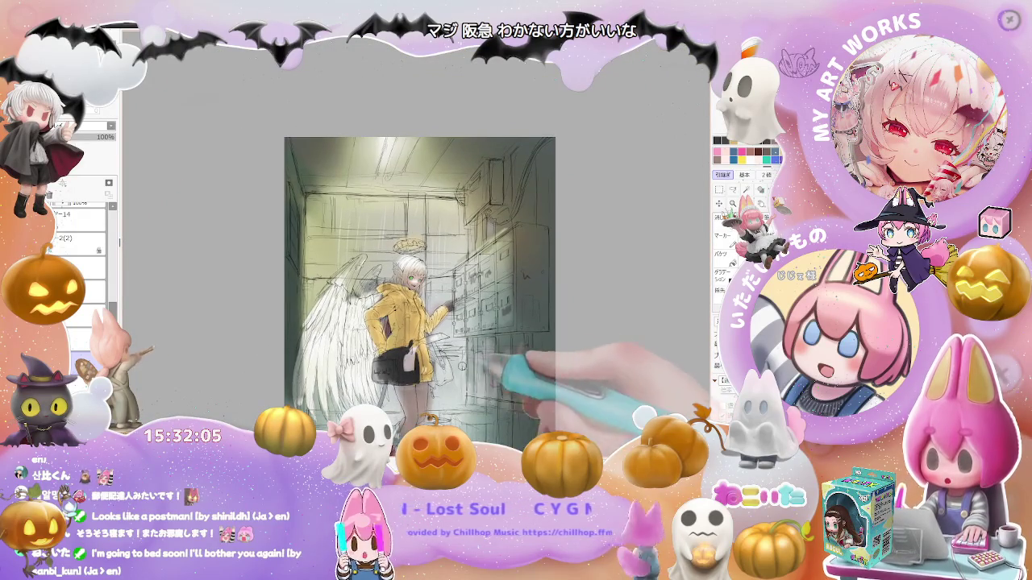
scroll(500, 338, "up", 1)
scroll(415, 316, "up", 1)
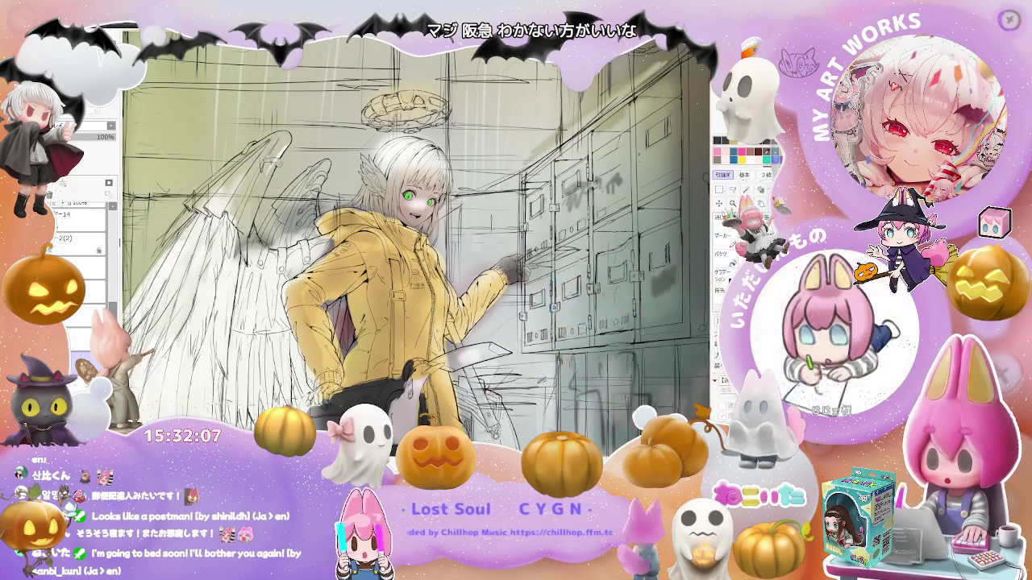